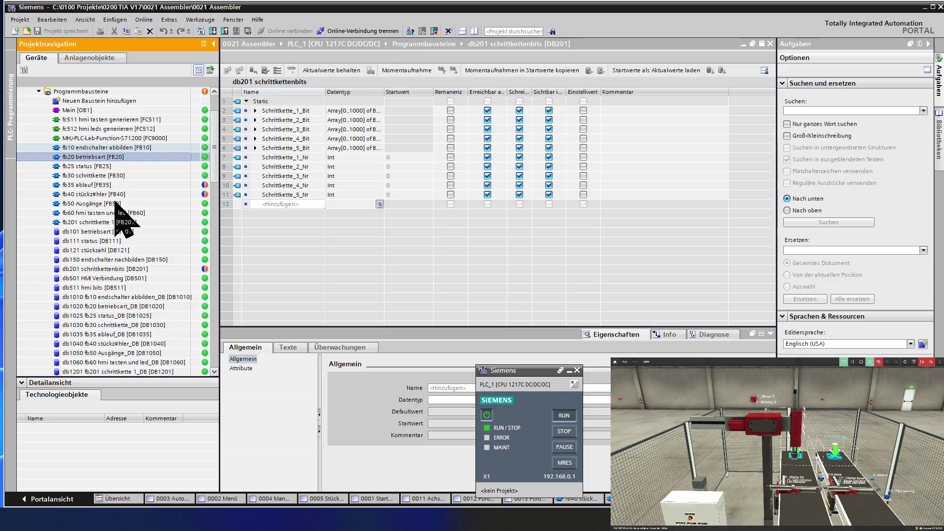
Open fb30 schrittkette, enlarge and review its interface table, then close it.
double_click(108, 175)
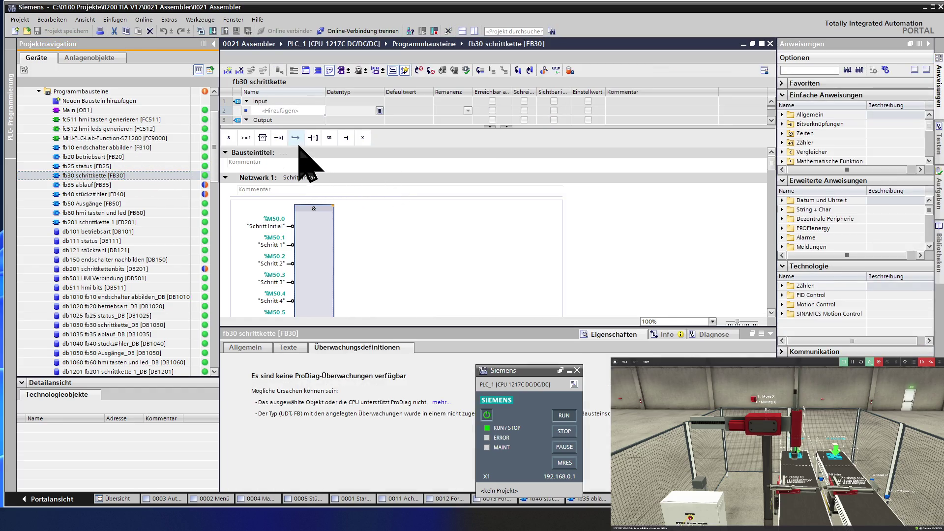
mouse_move(287, 139)
left_mouse_down()
mouse_move(284, 128)
mouse_move(284, 188)
left_mouse_up()
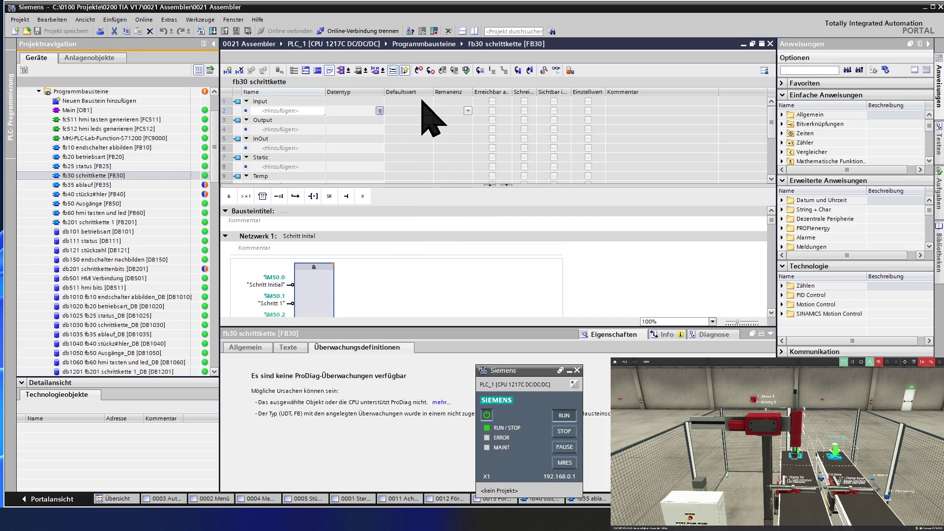
scroll(375, 279, "down", 3)
scroll(376, 279, "down", 3)
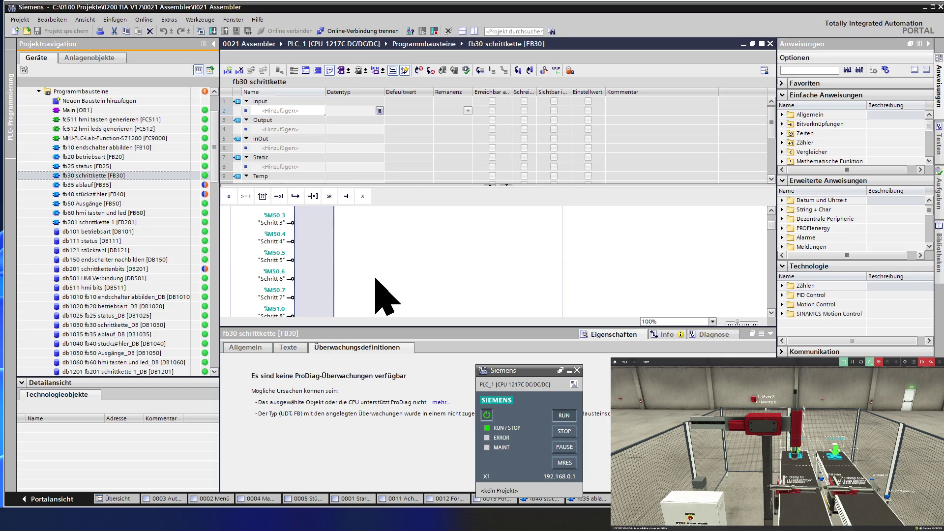
scroll(376, 280, "up", 6)
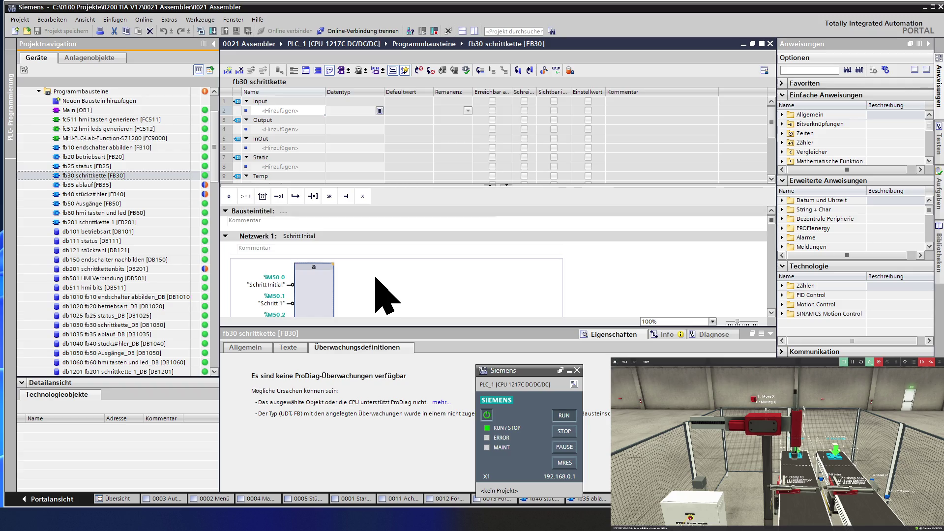
scroll(384, 295, "down", 9)
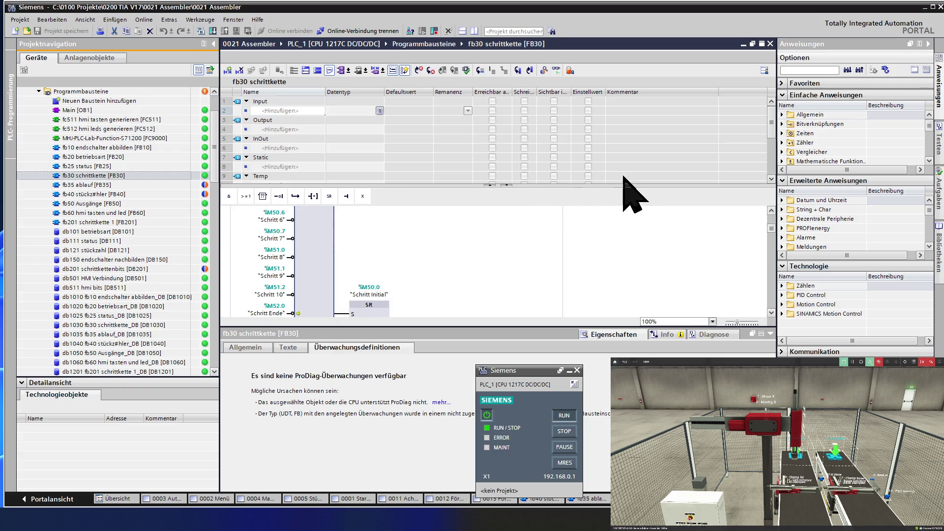
left_click(770, 43)
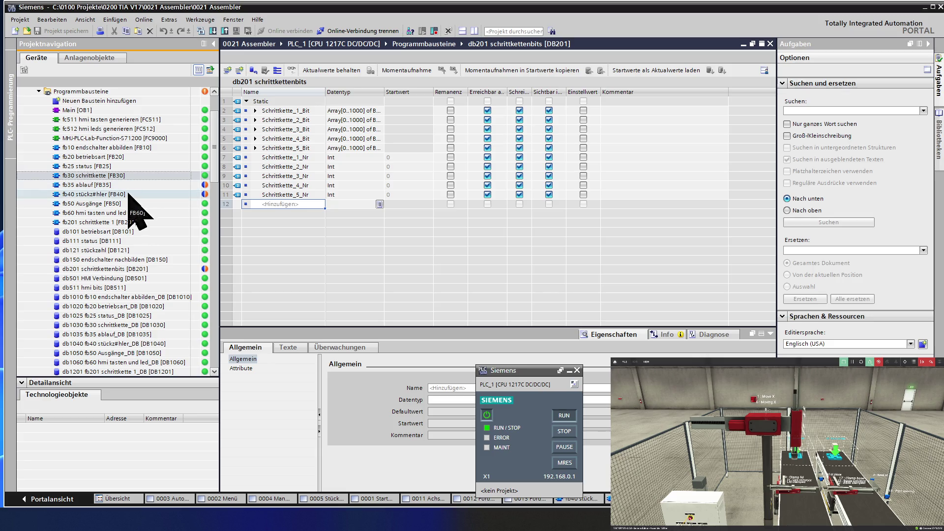
Open fb201 schrittkette 1 and scroll through its Bedingung inputs and Schritt outputs.
double_click(122, 224)
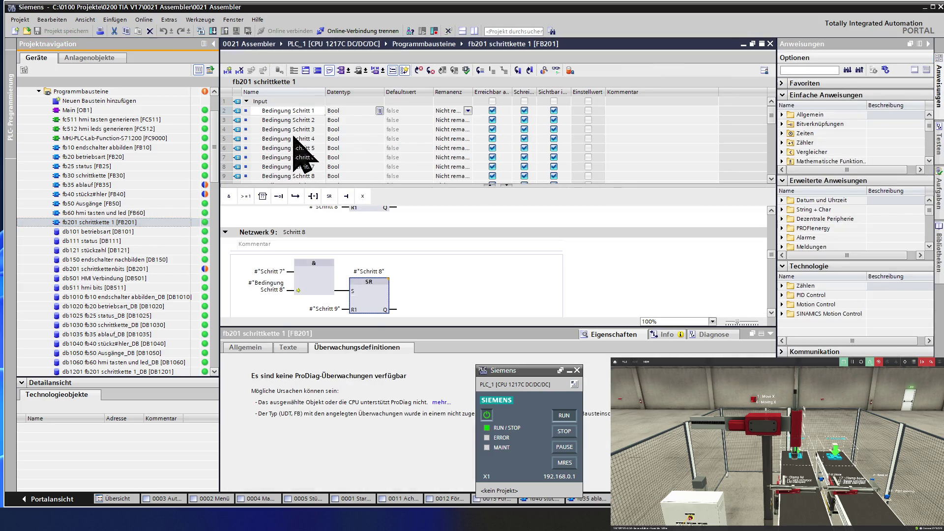
left_click(294, 138)
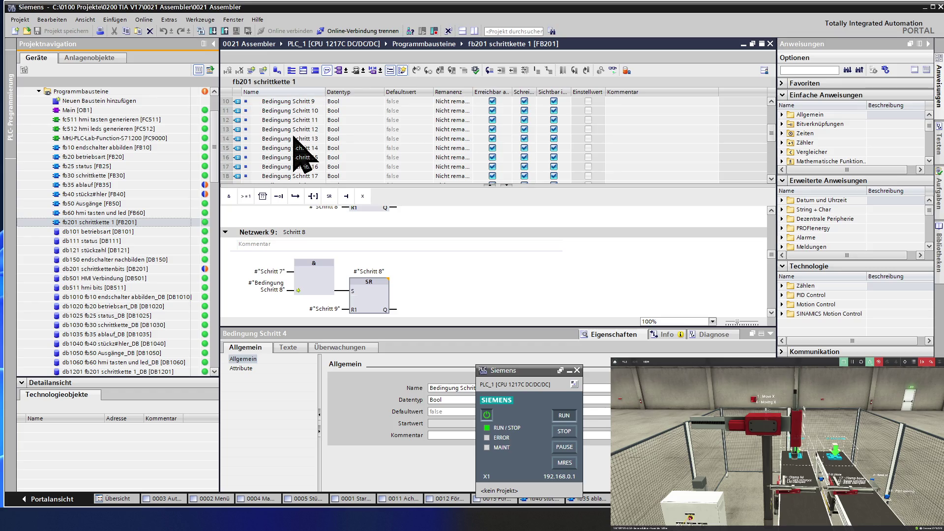
scroll(294, 138, "down", 6)
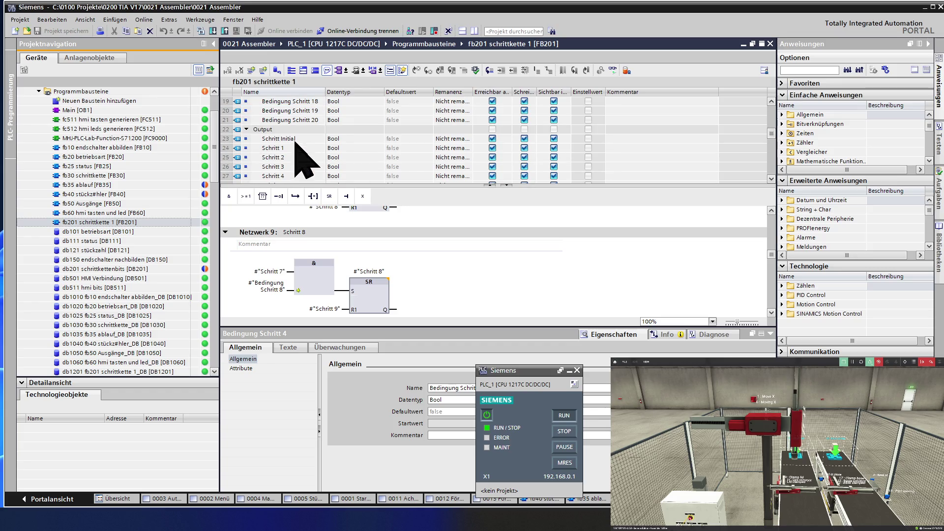
scroll(297, 147, "down", 2)
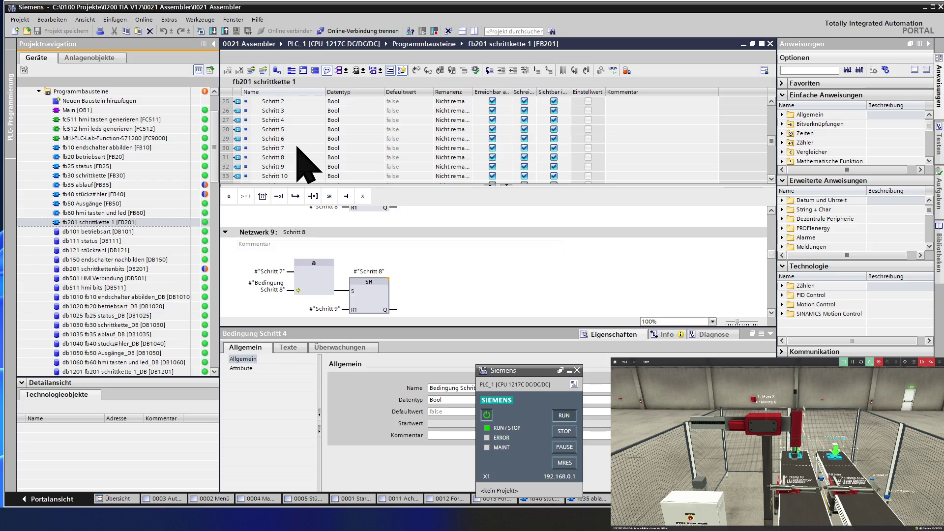
scroll(297, 146, "down", 1)
scroll(297, 147, "up", 6)
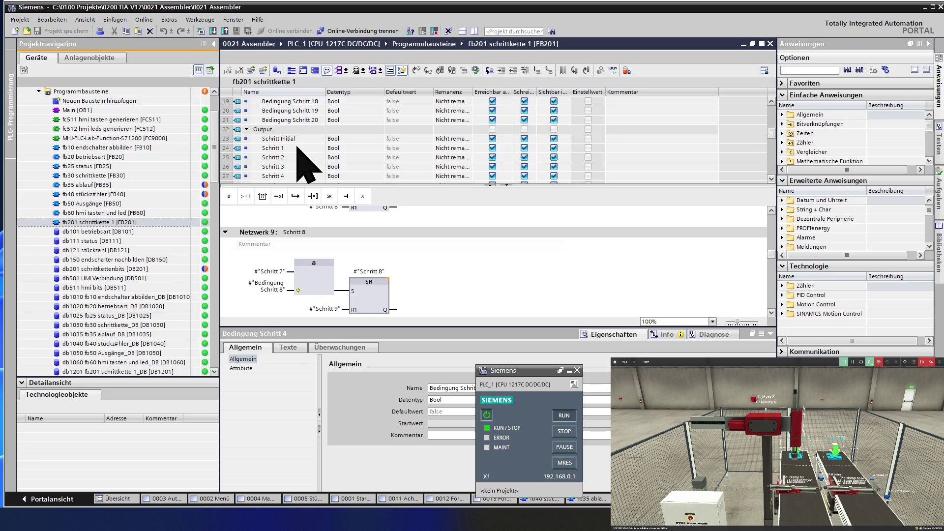
scroll(297, 146, "down", 3)
Insert a new output row above Schritt Initial named Schritt Nr.
right_click(225, 132)
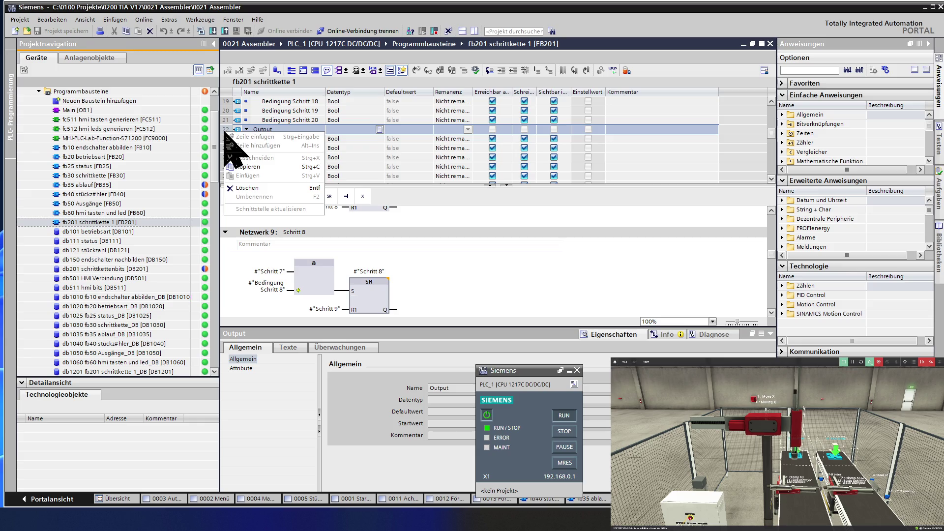
key("Escape")
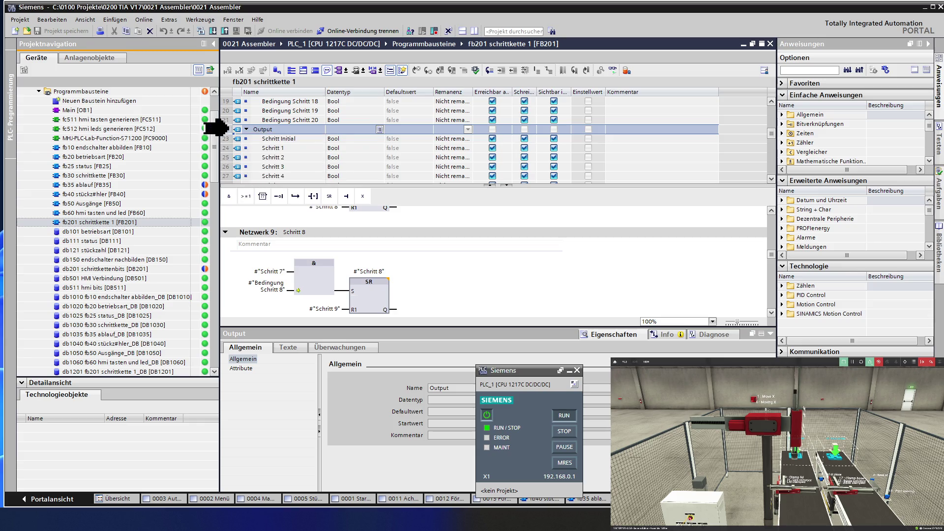
right_click(221, 140)
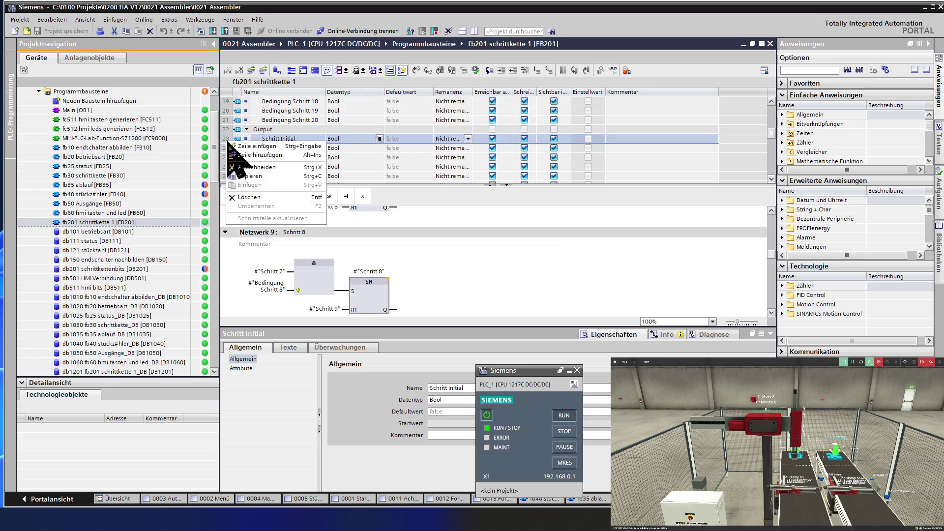
left_click(224, 148)
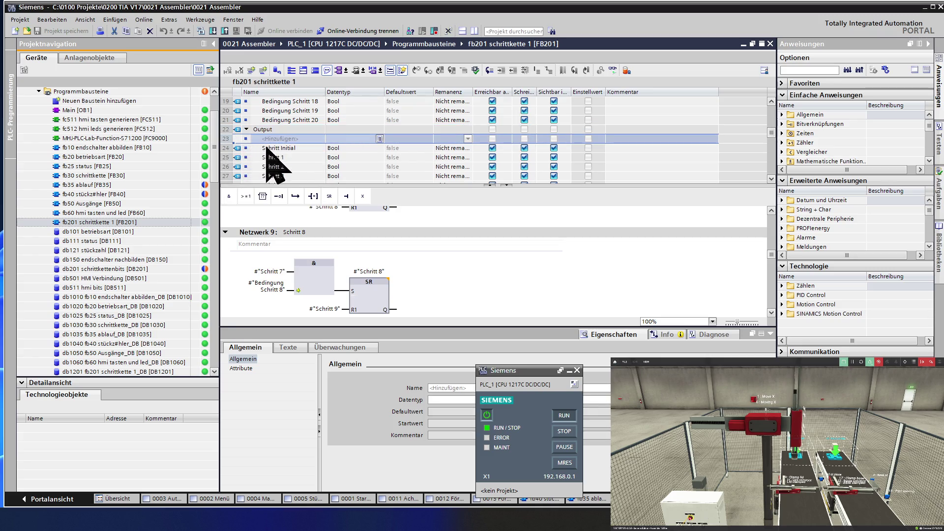
left_click(290, 138)
type("chritt N")
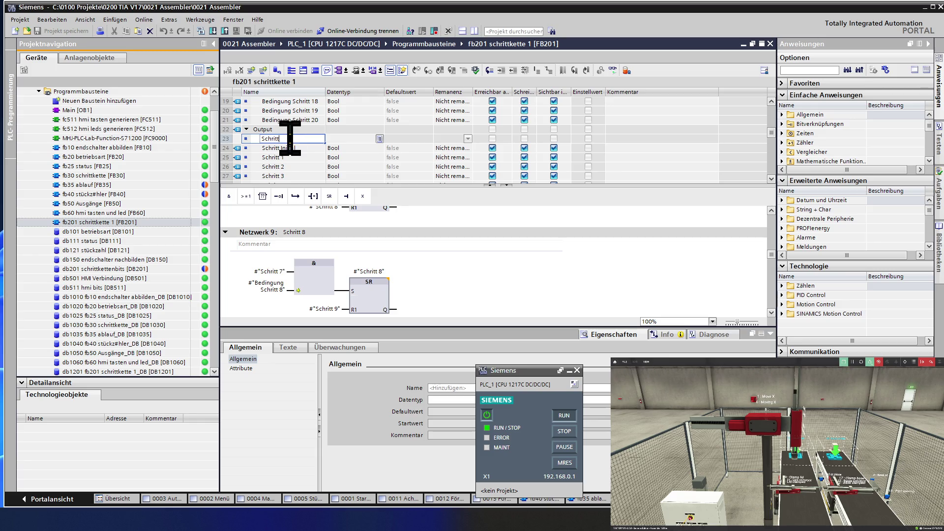
type("r")
key("Return")
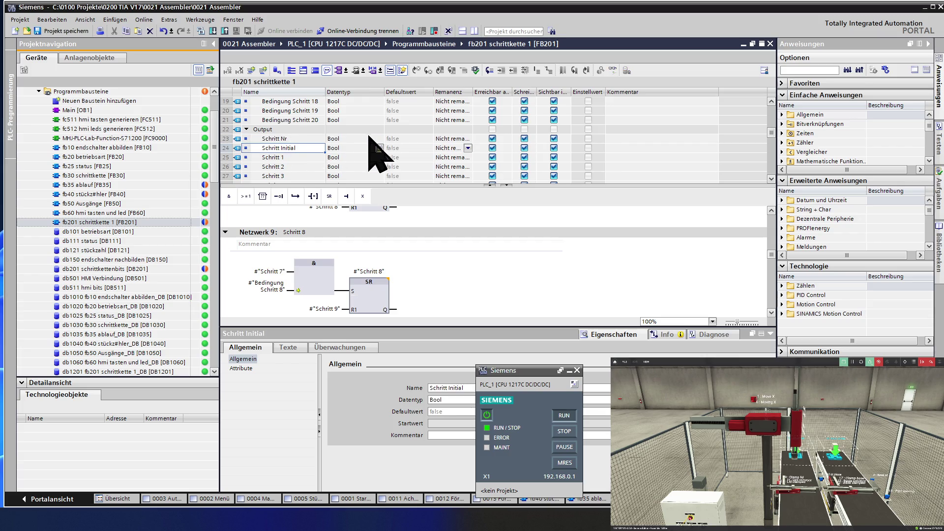
Set the Schritt Nr output's data type to Int.
left_click(348, 140)
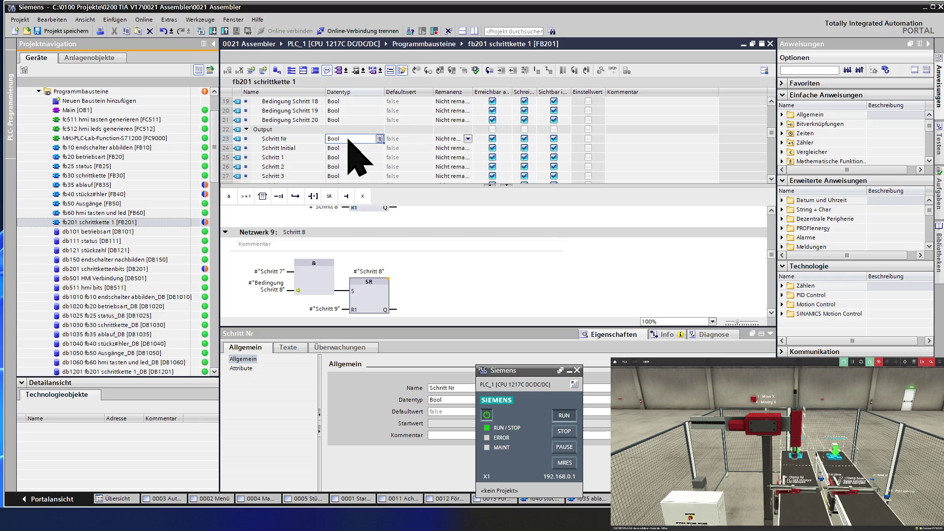
type("int")
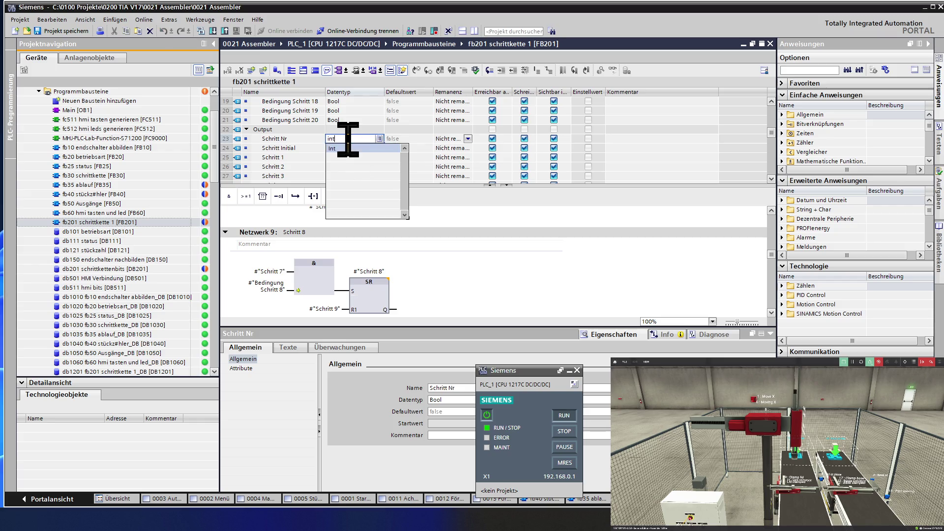
key("Return")
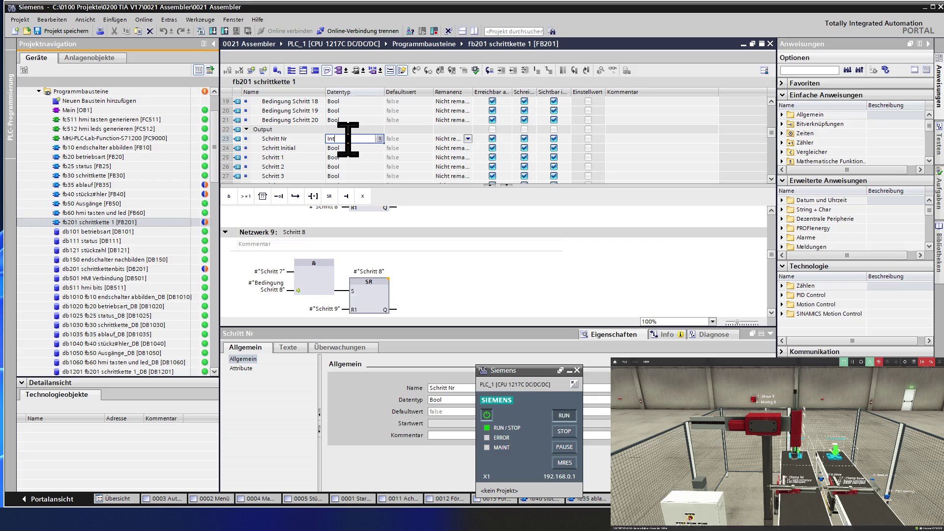
left_click(309, 138)
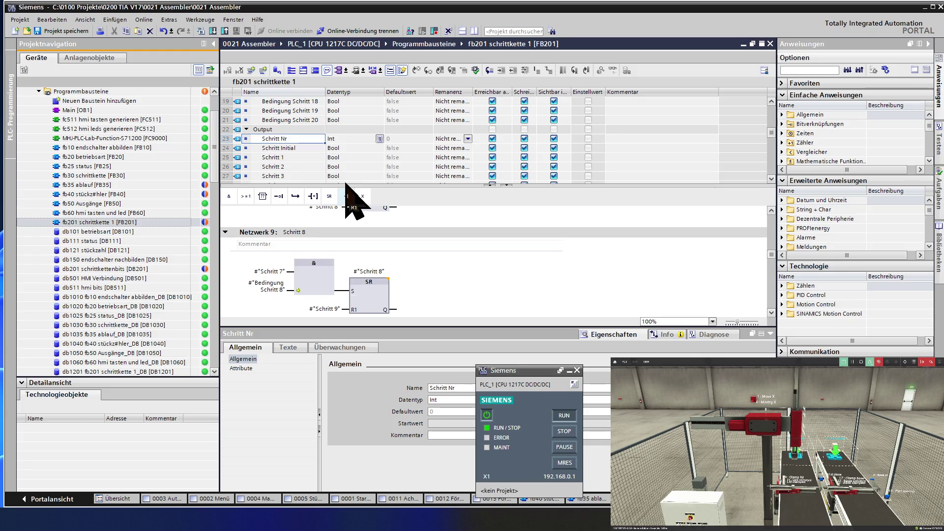
left_click_drag(346, 185, 346, 156)
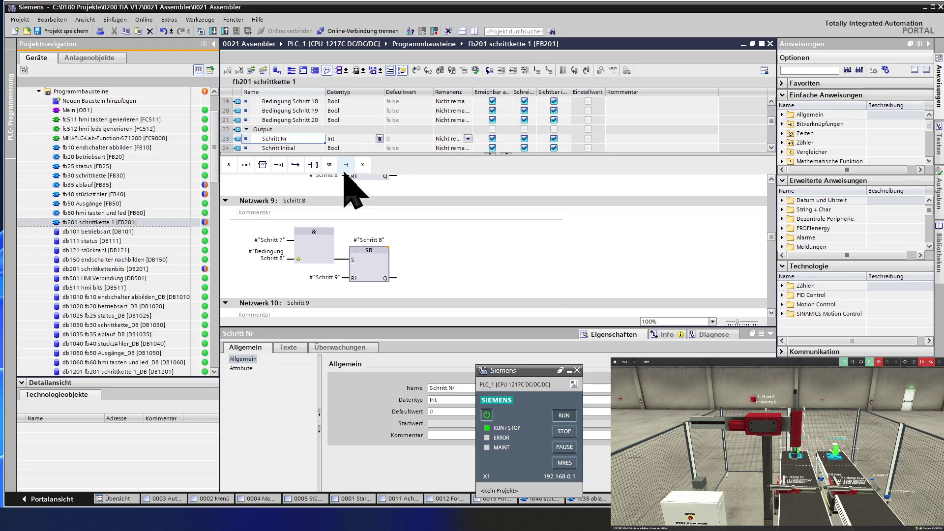
Select the Schritt Initial SR Q output in Netzwerk 1.
left_click(379, 277)
left_click(378, 278)
scroll(375, 273, "up", 10)
scroll(371, 267, "up", 10)
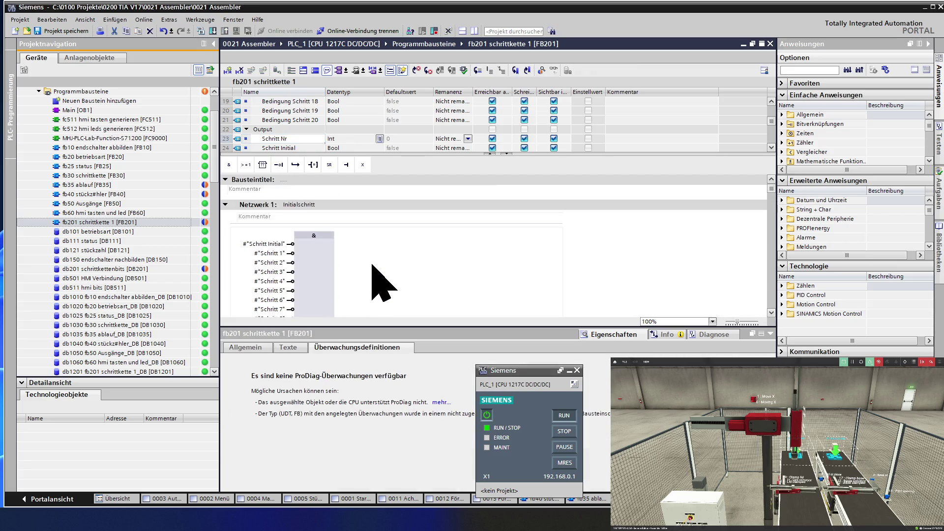
scroll(445, 275, "down", 3)
scroll(443, 273, "down", 6)
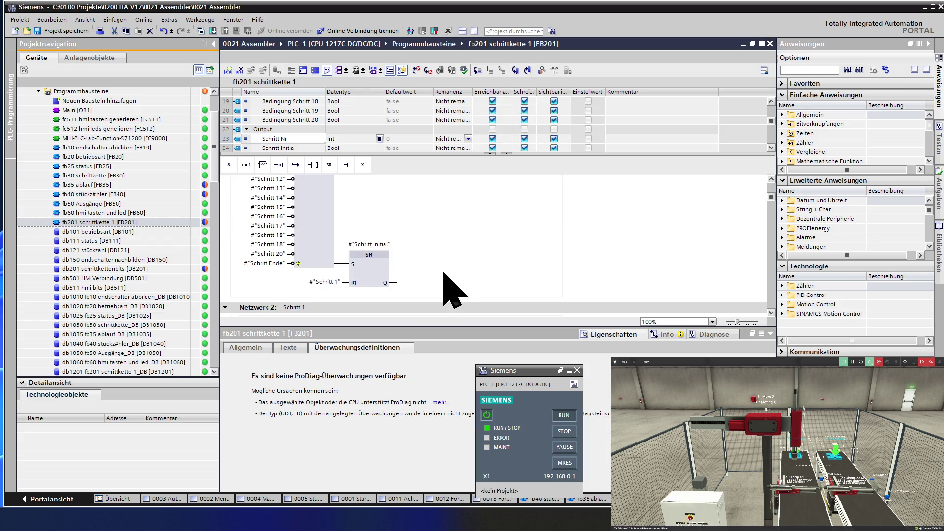
left_click(394, 283)
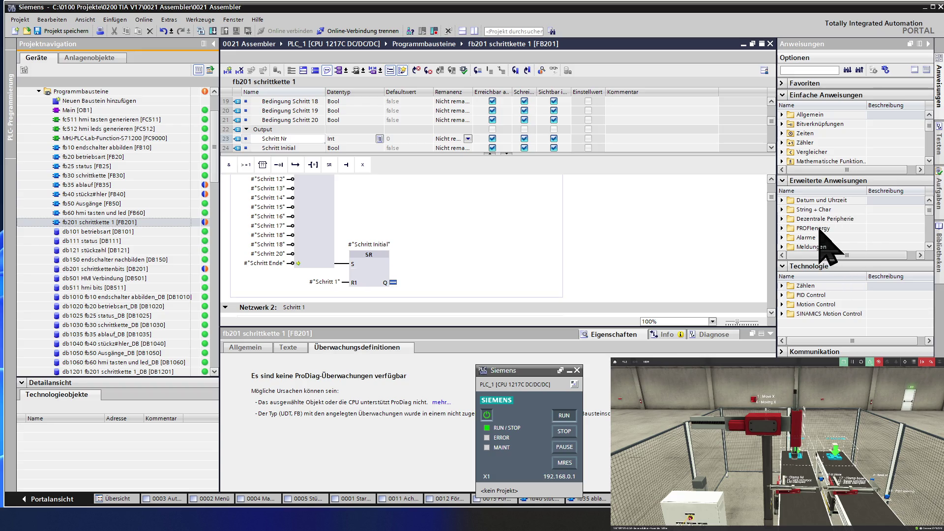
Attach a MOVE box from Verschieben to that output with IN set to 0.
left_click(812, 152)
scroll(813, 152, "down", 1)
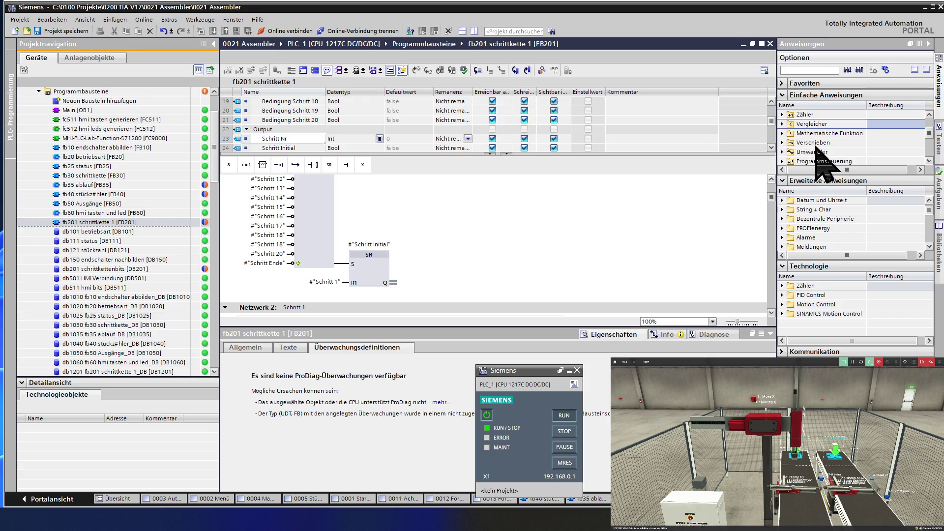
double_click(815, 142)
left_click(819, 152)
mouse_move(818, 151)
left_mouse_down()
mouse_move(657, 185)
mouse_move(491, 249)
mouse_move(398, 300)
left_mouse_up()
left_click(396, 301)
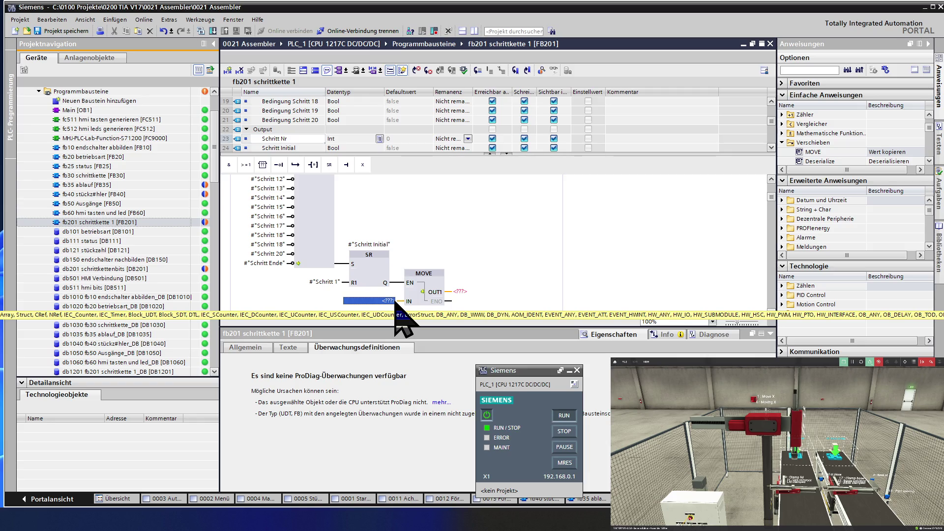
type("0")
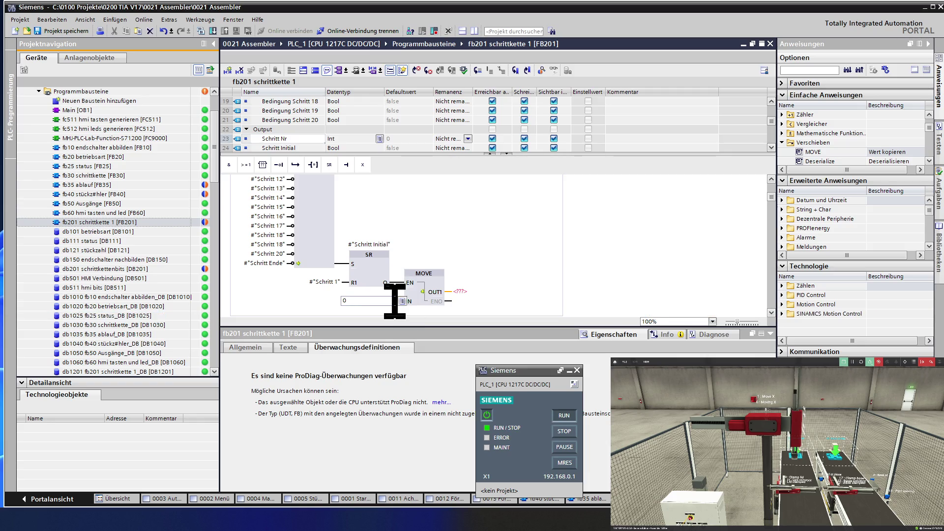
left_click(473, 293)
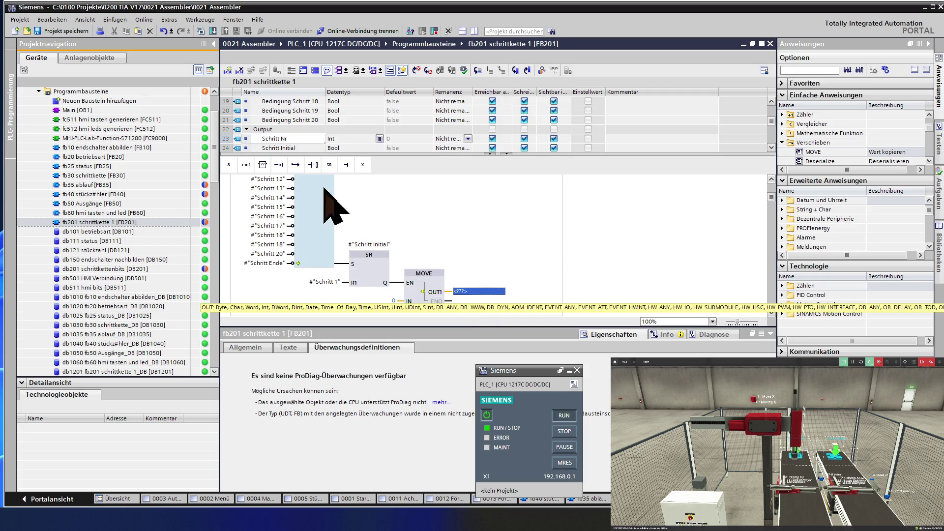
Assign the local #Schritt Nr tag as OUT1 of Network 1's MOVE box.
double_click(294, 139)
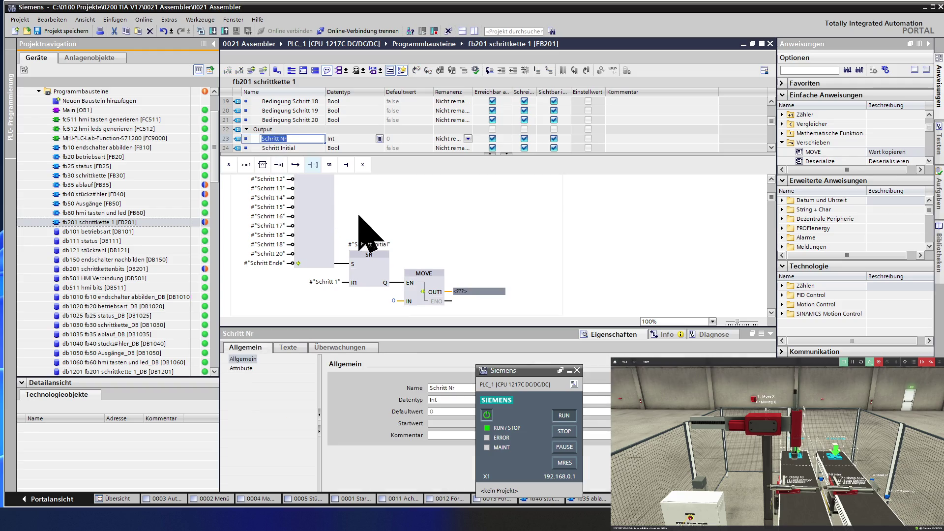
left_click(477, 291)
left_click(477, 291)
type("Schritt Nr")
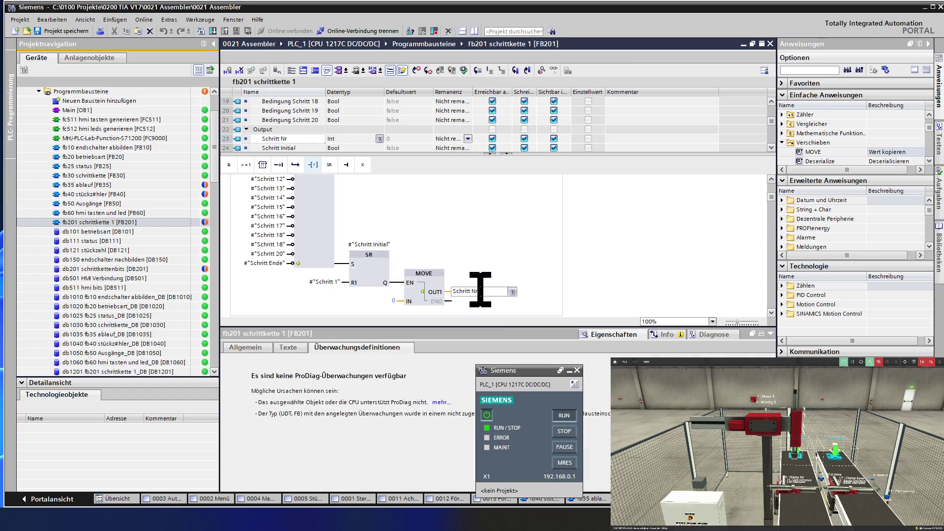
left_click(422, 288)
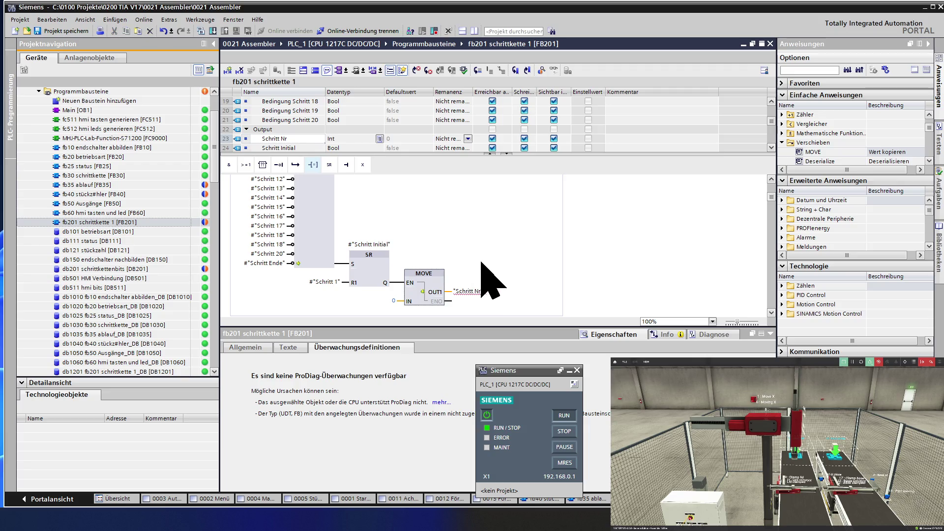
left_click(479, 291)
left_click(491, 291)
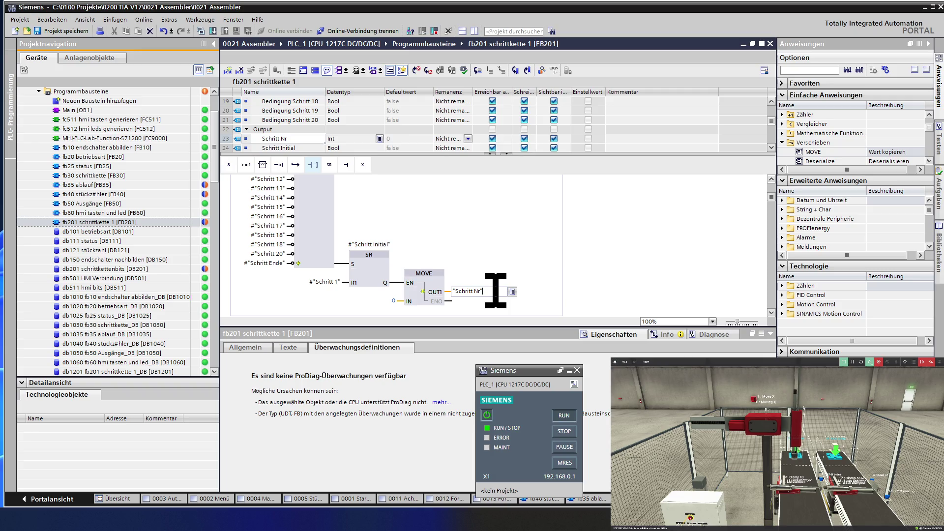
key("BackSpace")
key("BackSpace")
key("BackSpace")
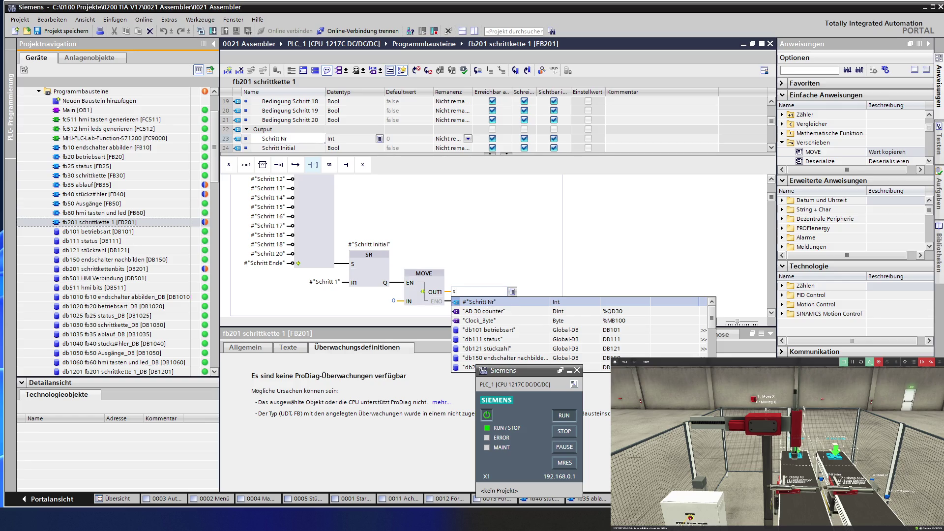
type("s")
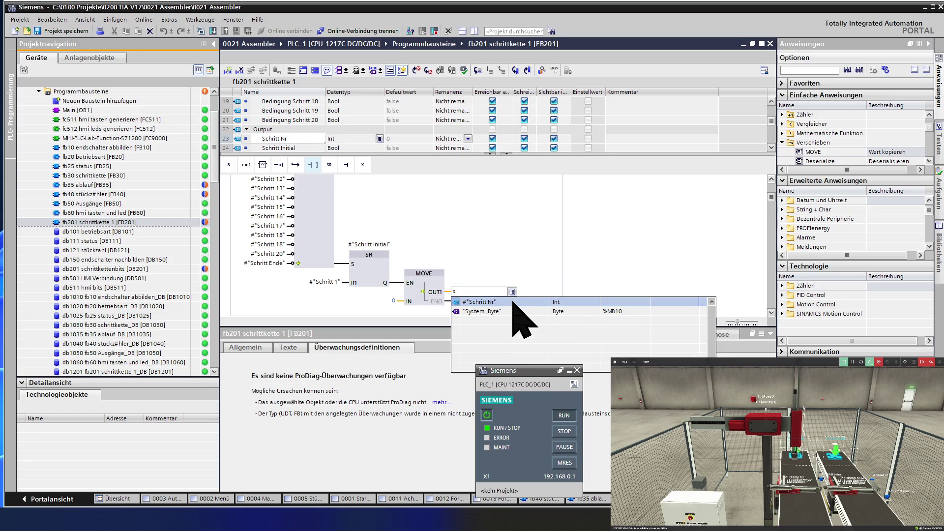
left_click(514, 301)
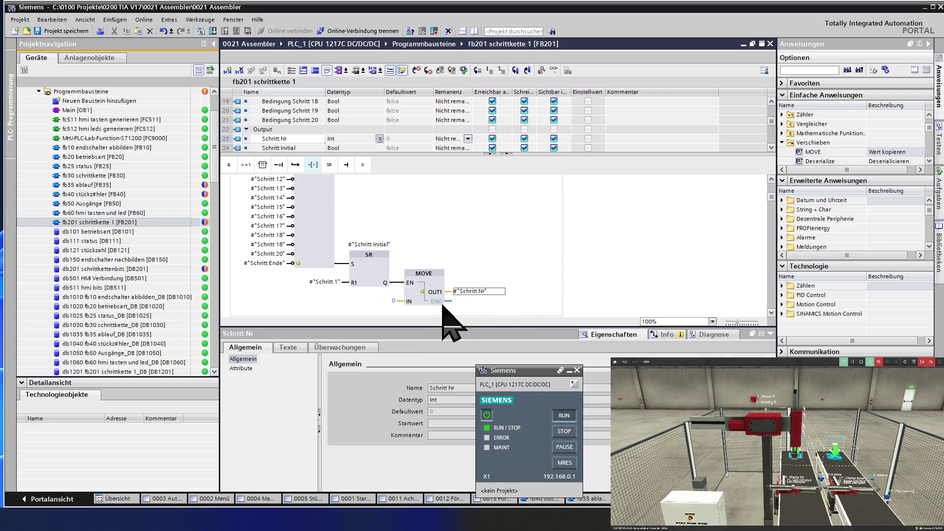
left_click(418, 280)
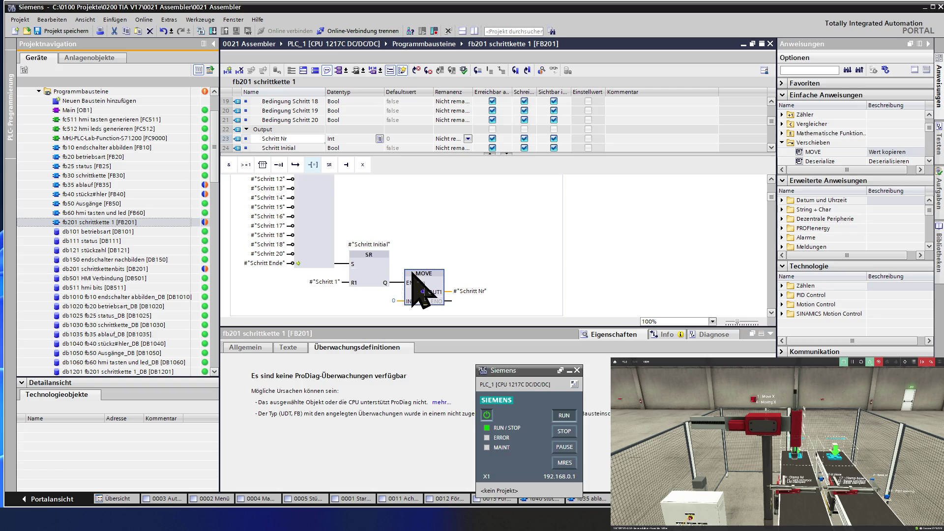
Add a MOVE box with IN 1 after Network 2's SR output.
scroll(412, 274, "down", 3)
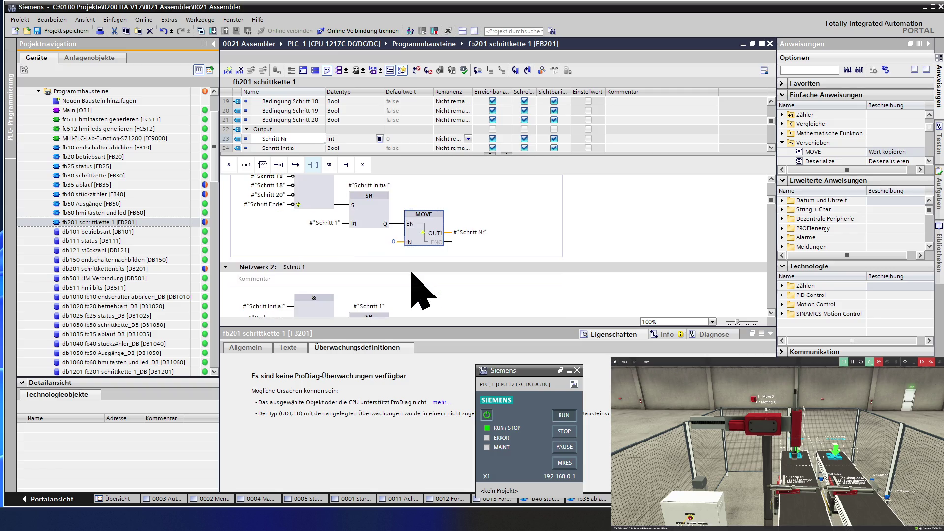
scroll(412, 273, "down", 6)
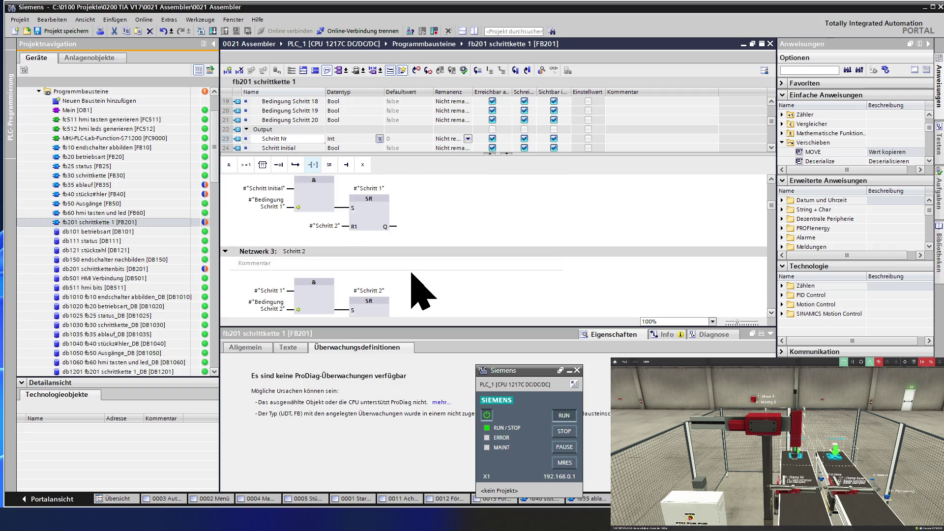
scroll(411, 273, "up", 3)
left_click(393, 285)
left_click_drag(395, 287, 427, 300)
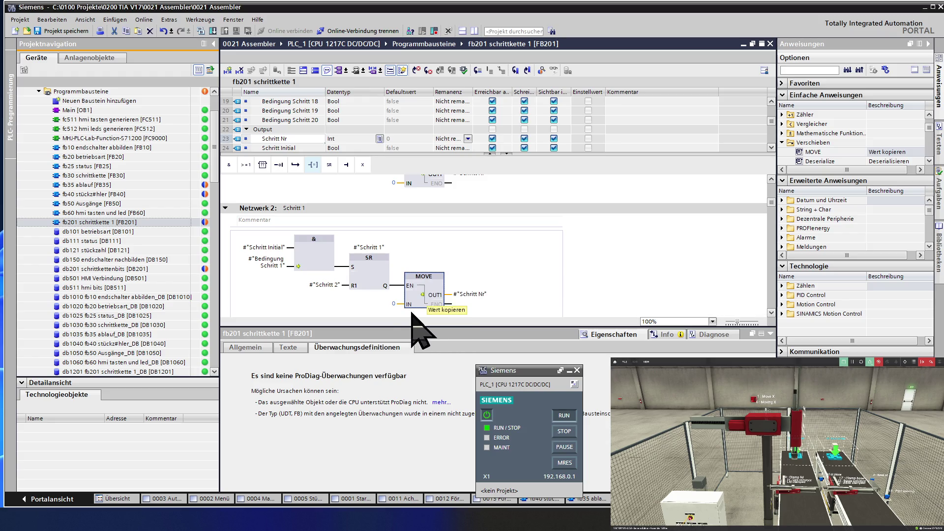
left_click(394, 304)
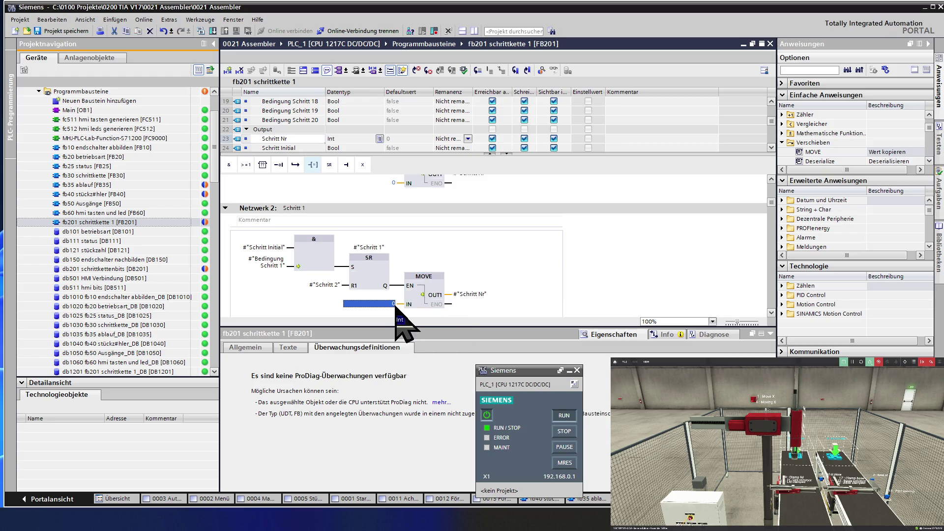
type("1")
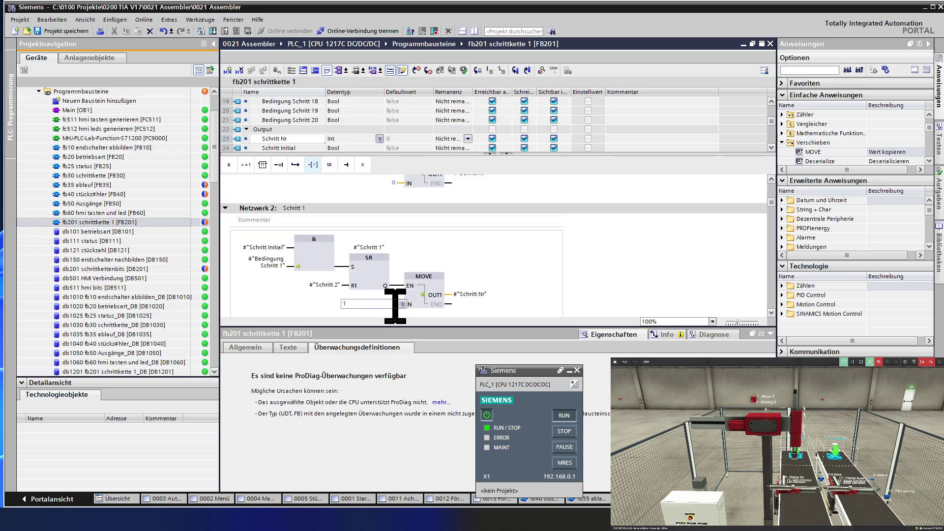
left_click(285, 306)
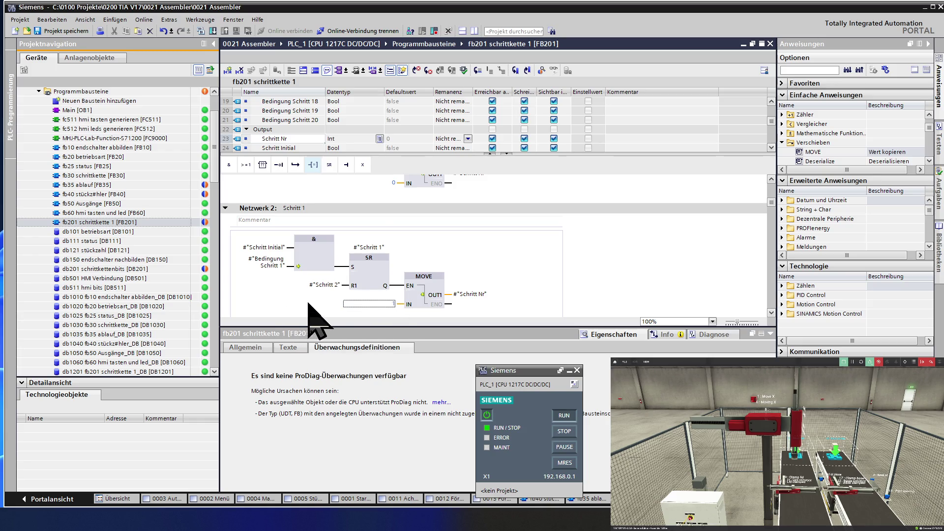
Paste a MOVE box with IN 2 at Network 3's SR output.
scroll(308, 304, "down", 3)
scroll(313, 304, "down", 3)
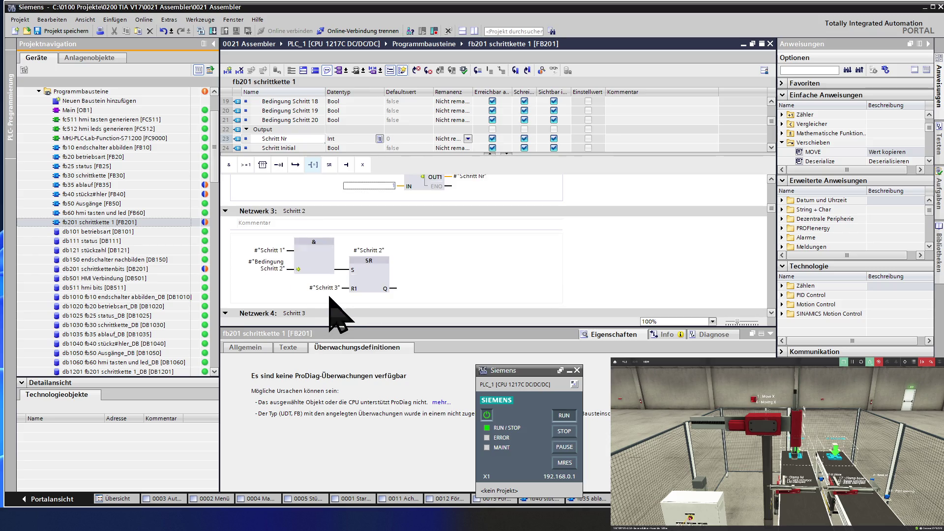
left_click(393, 289)
key("ctrl+v")
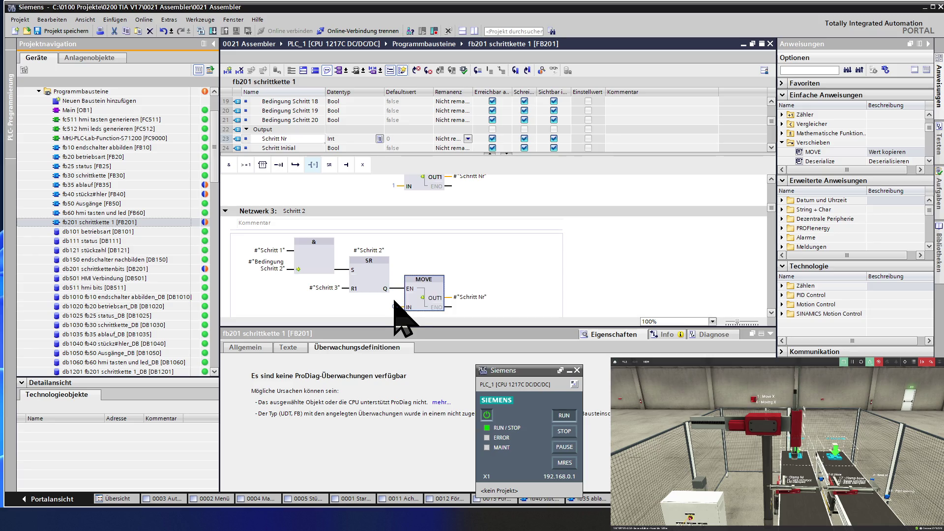
double_click(394, 307)
type("2")
key("Return")
scroll(432, 293, "down", 5)
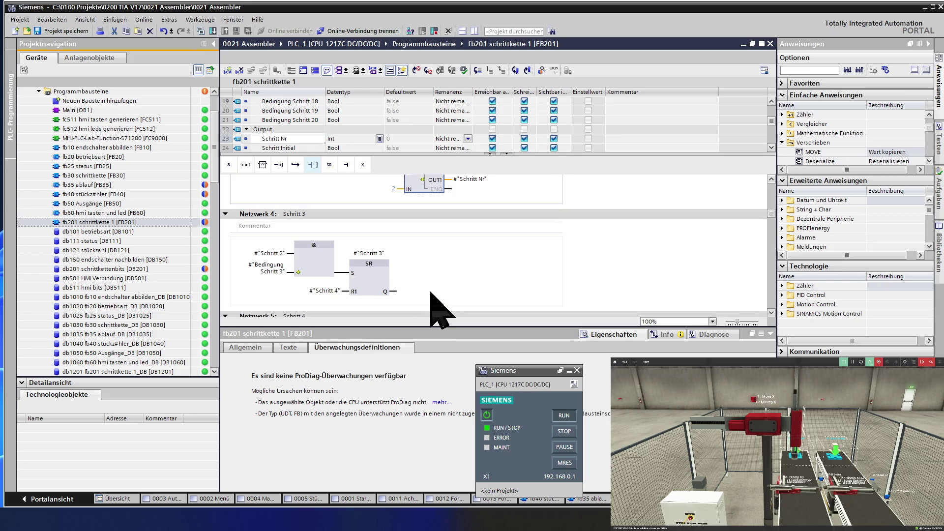
left_click(396, 292)
Paste MOVE boxes with IN 3 and 4 at the SR outputs of networks 4 and 5.
key("ctrl+v")
left_click(395, 309)
type("3")
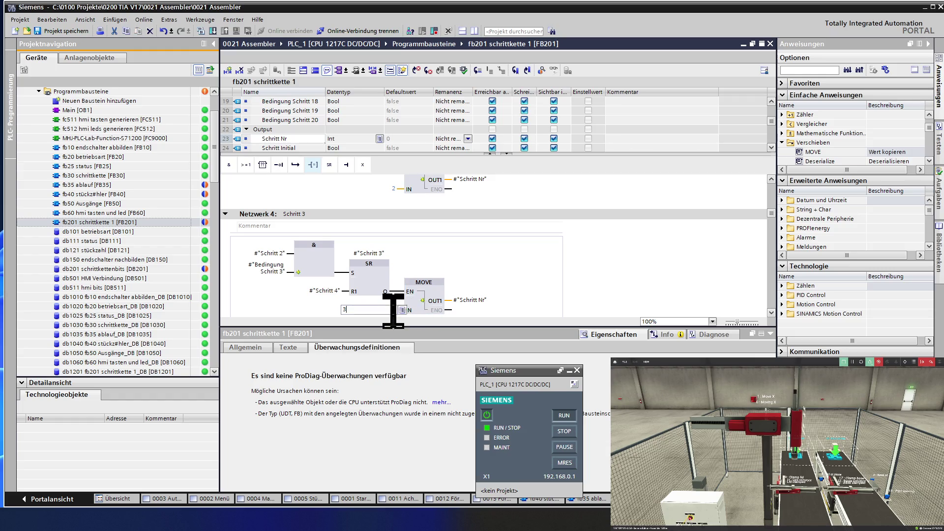
left_click(431, 292)
scroll(436, 307, "down", 3)
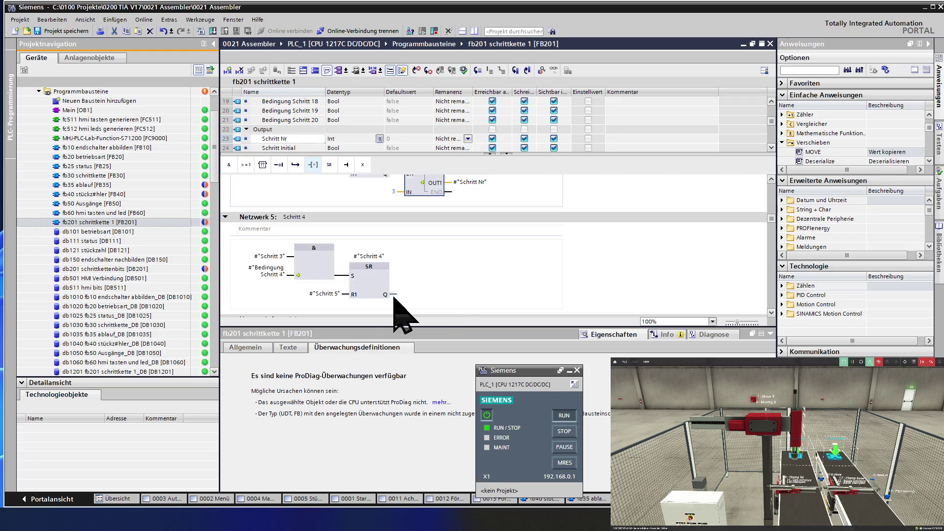
left_click(393, 294)
key("ctrl+v")
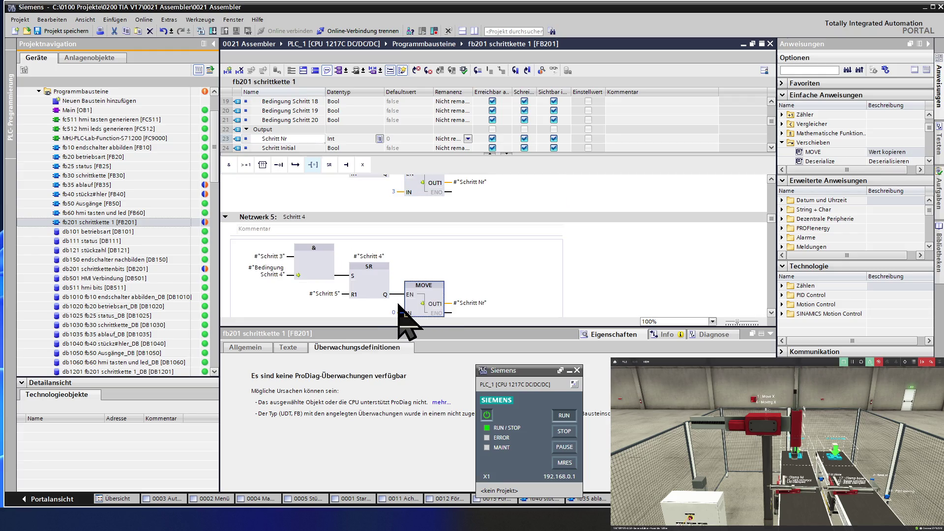
left_click(395, 311)
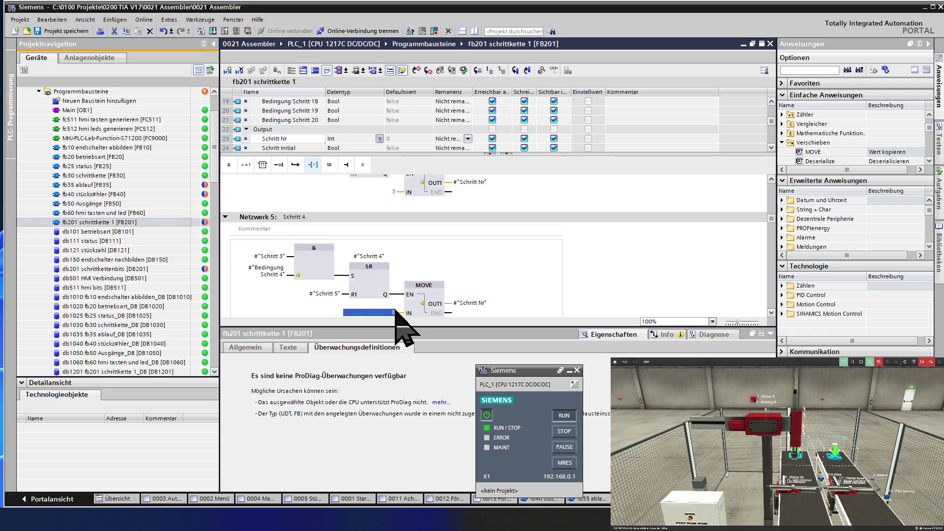
type("4")
left_click(435, 298)
Paste MOVE boxes with IN 5 and 6 at the SR outputs of networks 6 and 7.
scroll(435, 297, "down", 3)
scroll(434, 296, "down", 3)
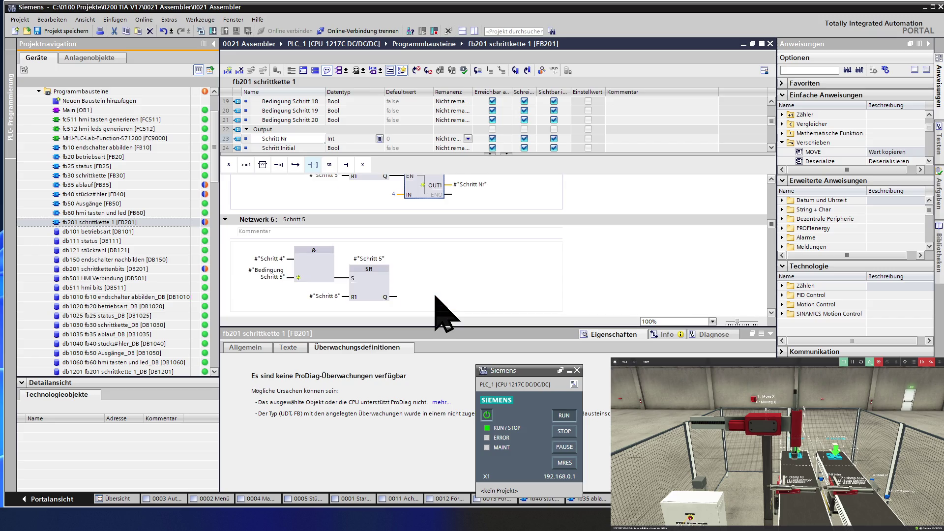
key("ctrl+v")
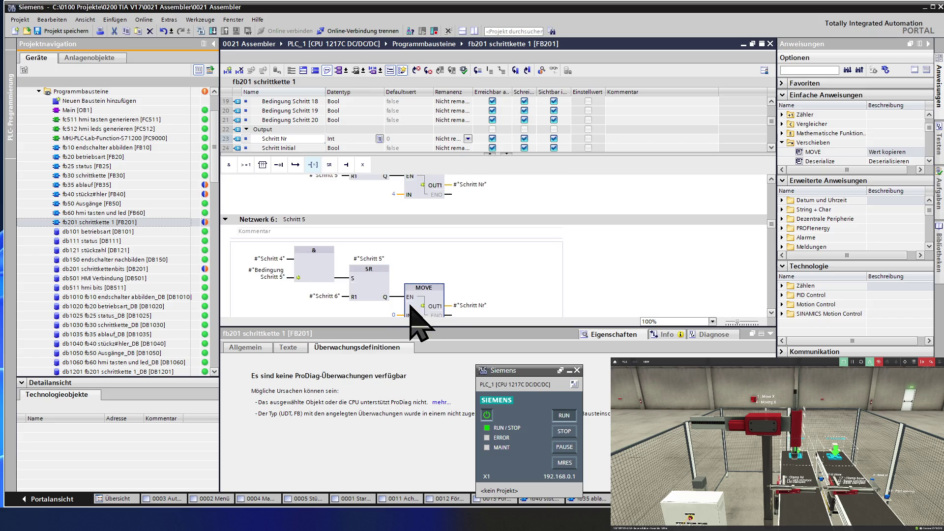
left_click(395, 315)
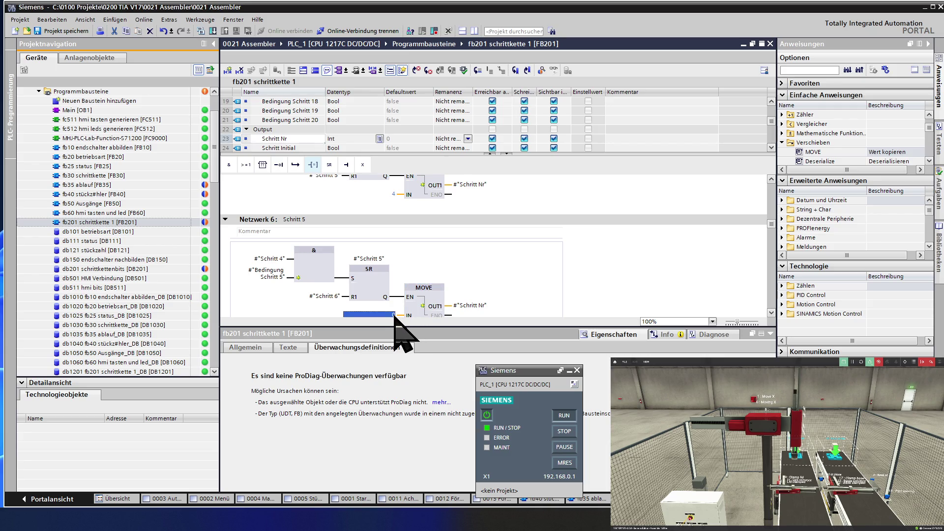
type("5")
left_click(430, 294)
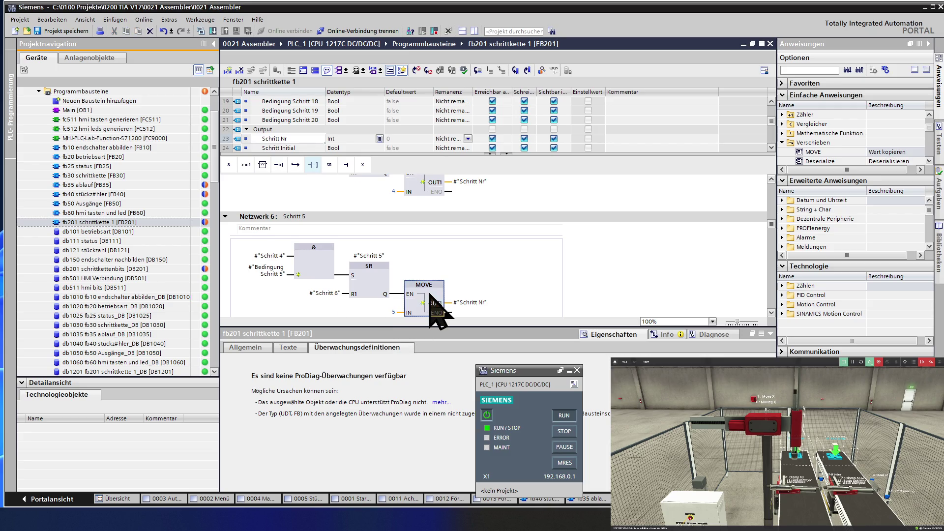
scroll(430, 293, "down", 3)
scroll(430, 293, "down", 3)
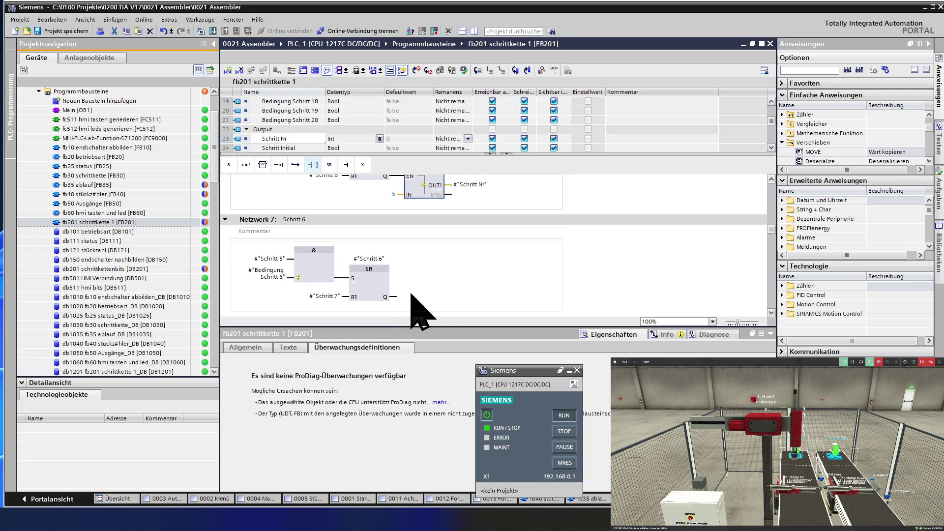
left_click(393, 296)
key("ctrl+v")
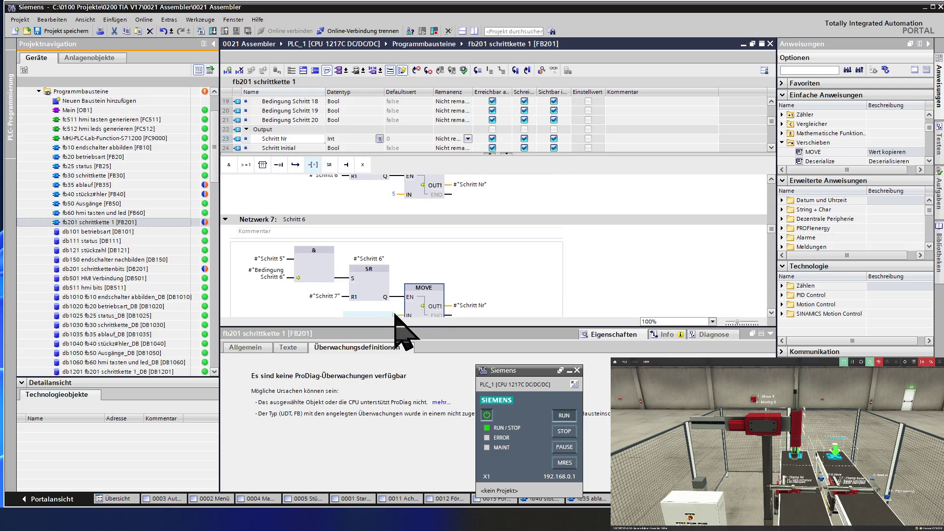
type("6")
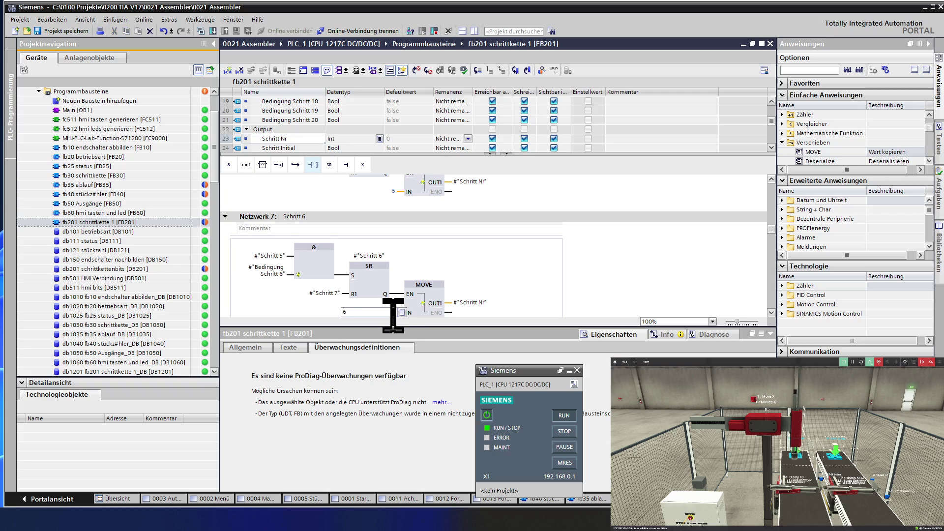
left_click(435, 311)
scroll(430, 295, "down", 3)
scroll(431, 295, "down", 3)
left_click(395, 298)
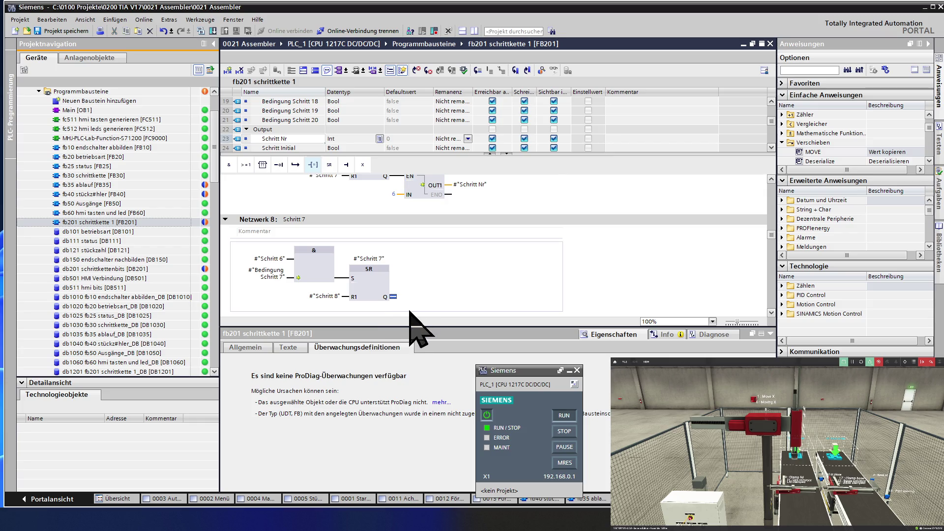
Paste MOVE boxes with IN 7 and 8 at the SR outputs of networks 8 and 9.
key("ctrl+v")
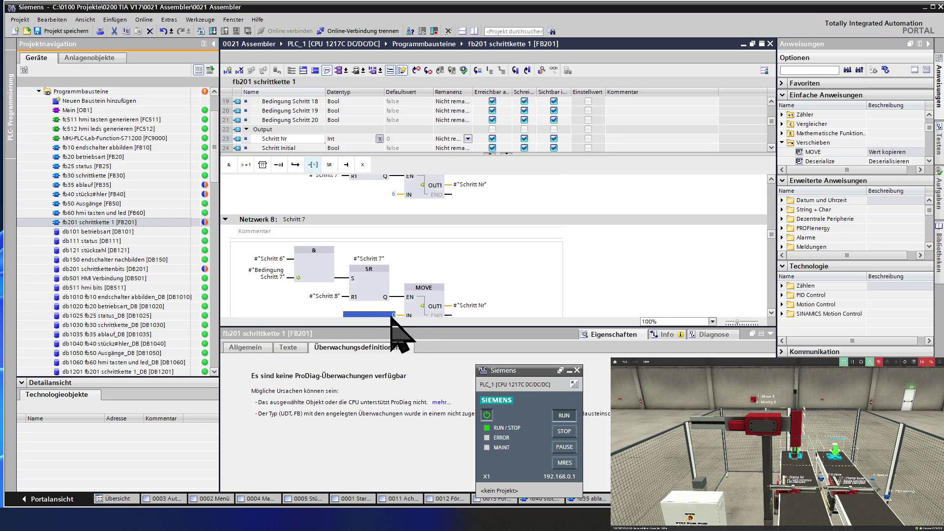
type("7")
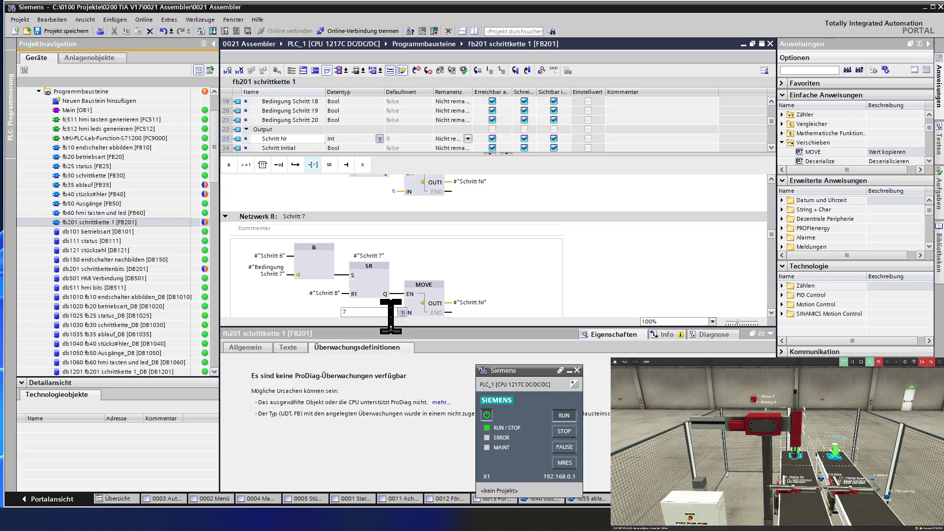
left_click(432, 310)
scroll(433, 310, "down", 3)
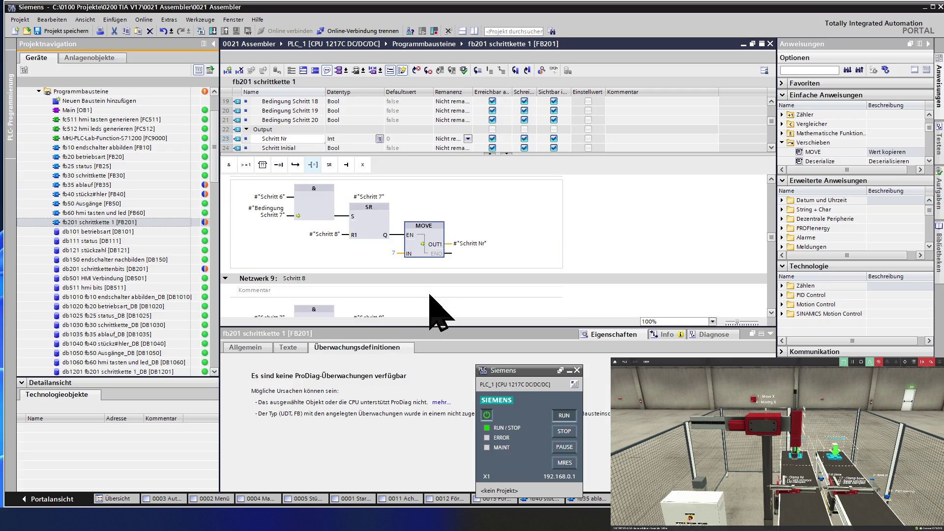
scroll(439, 311, "down", 3)
left_click(400, 299)
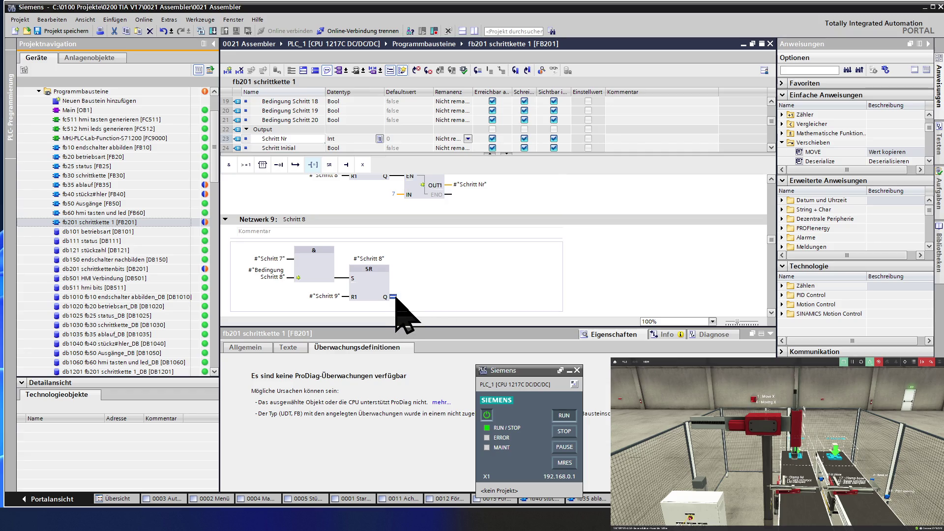
key("ctrl+v")
left_click(394, 315)
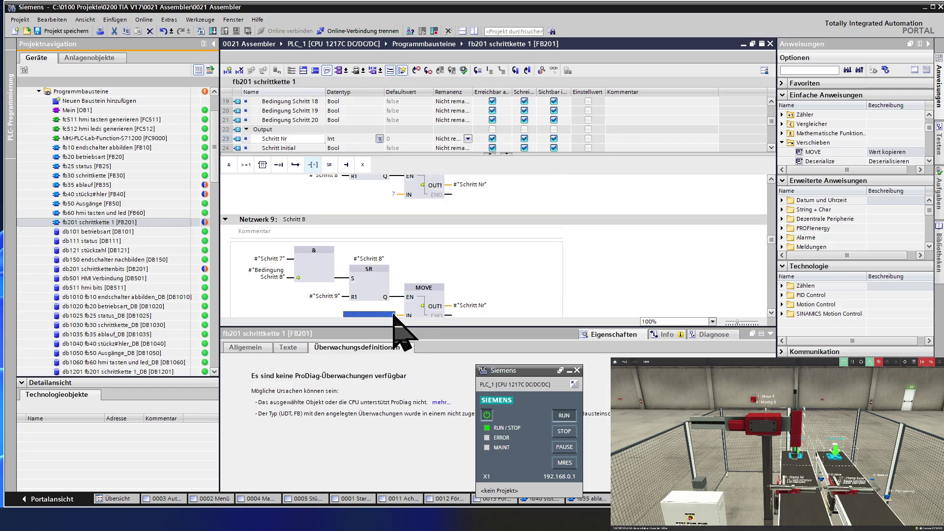
type("8")
left_click(430, 290)
scroll(430, 290, "down", 3)
scroll(429, 290, "down", 3)
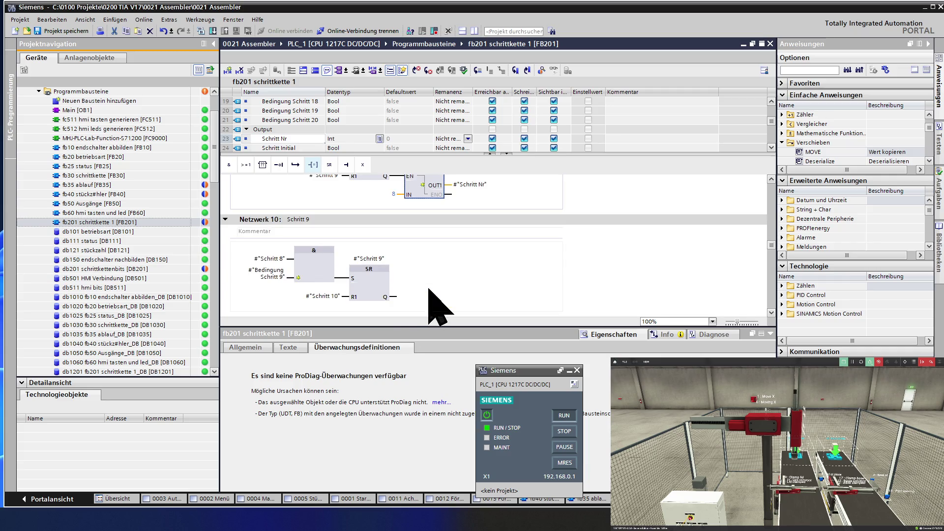
Paste MOVE boxes with IN 9 and 10 at the SR outputs of networks 10 and 11.
left_click(392, 297)
key("ctrl+v")
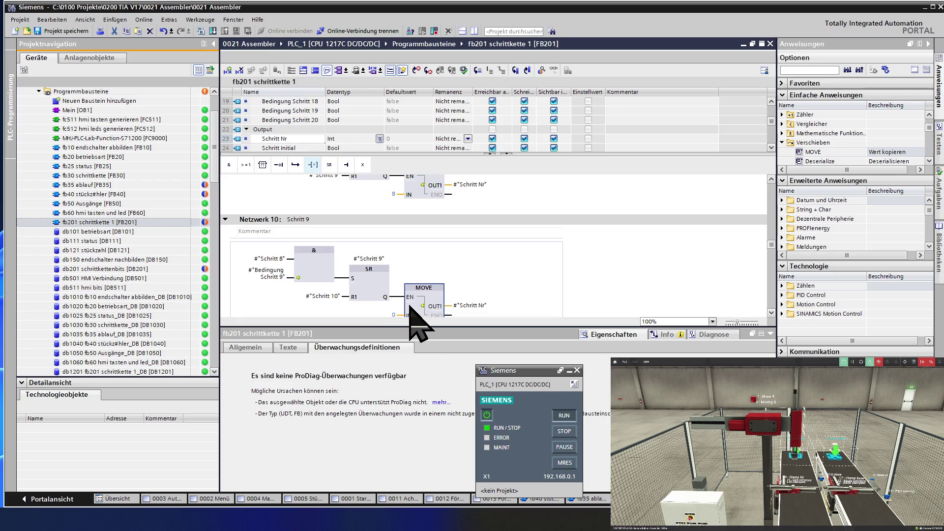
double_click(393, 315)
type("9")
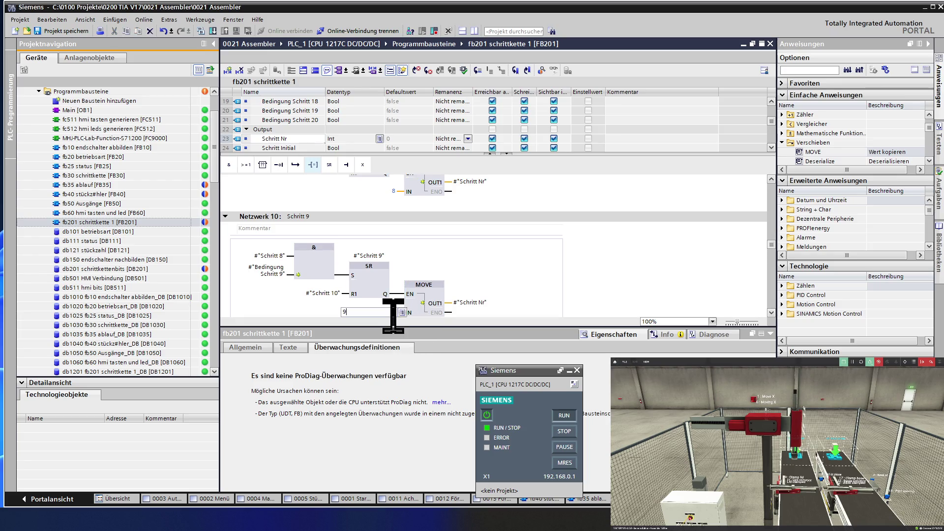
left_click(438, 296)
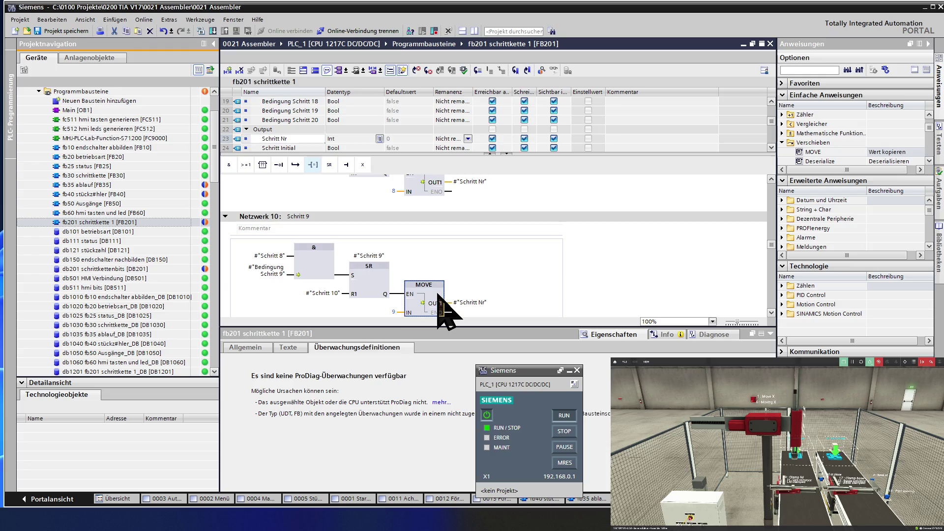
scroll(438, 294, "down", 3)
scroll(438, 295, "down", 3)
left_click(394, 297)
key("ctrl+v")
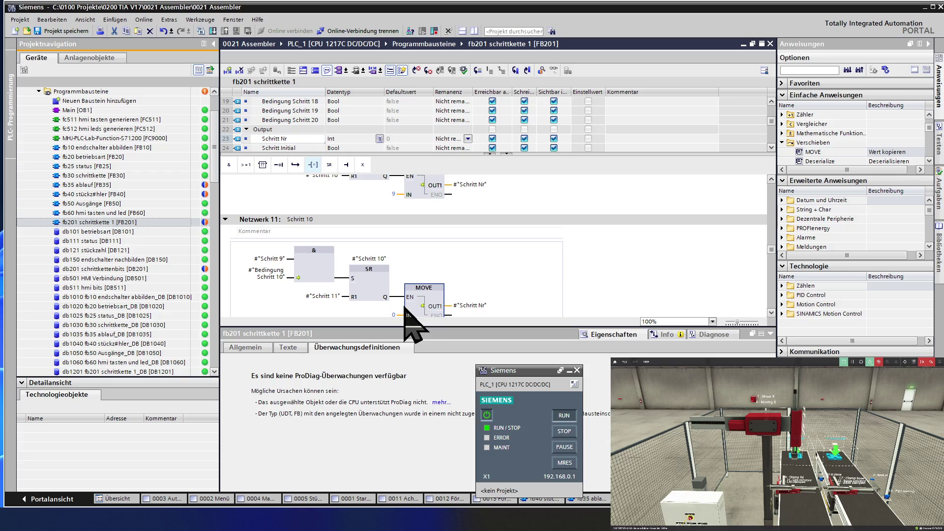
left_click(393, 315)
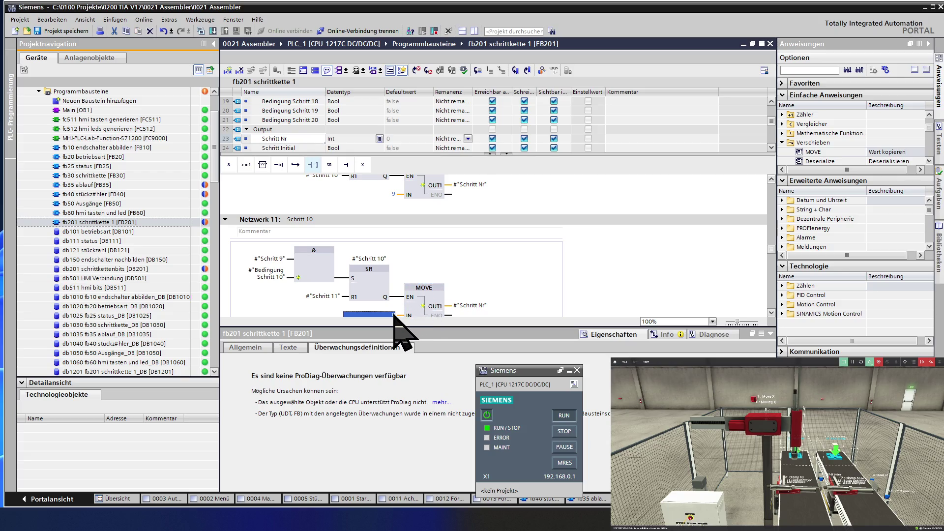
type("10")
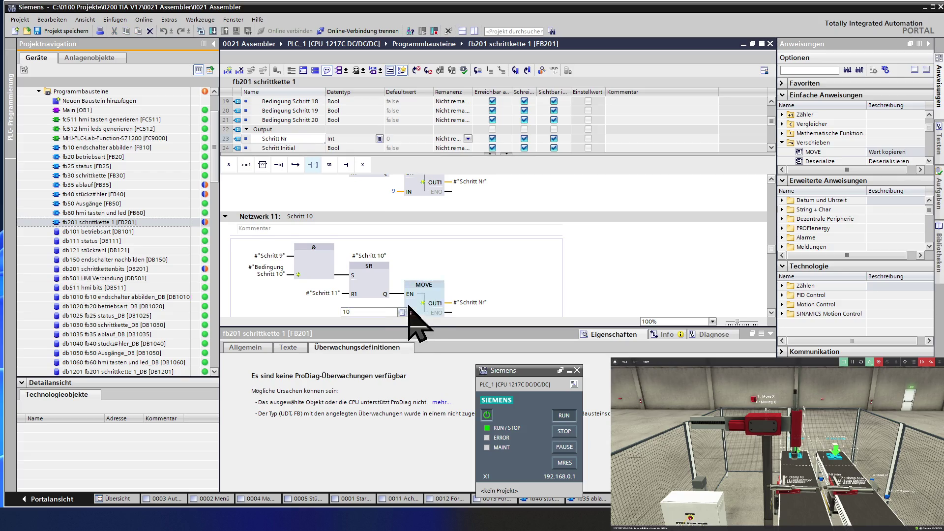
key("Return")
scroll(431, 295, "down", 5)
scroll(432, 297, "down", 2)
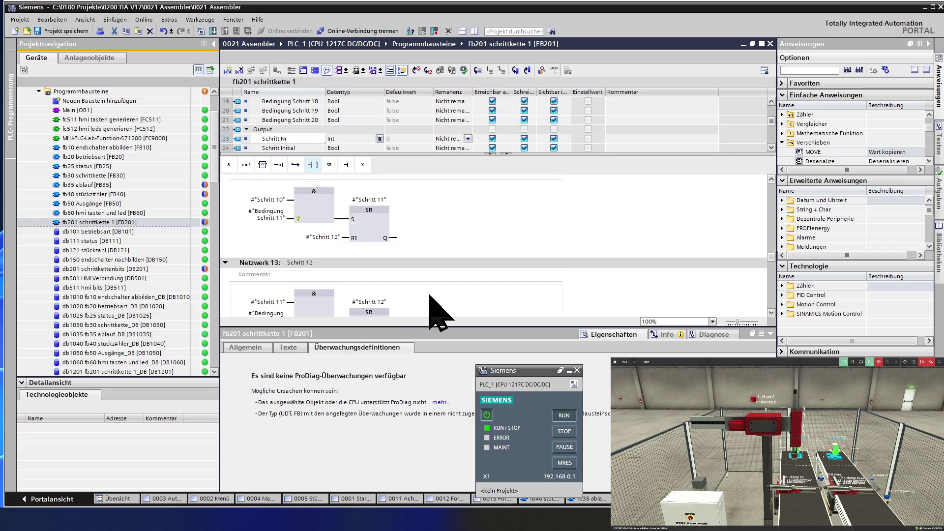
Paste MOVE boxes into networks 12 and 13 writing step numbers 11 and 12 to Schritt Nr.
left_click(393, 238)
key("ctrl+v")
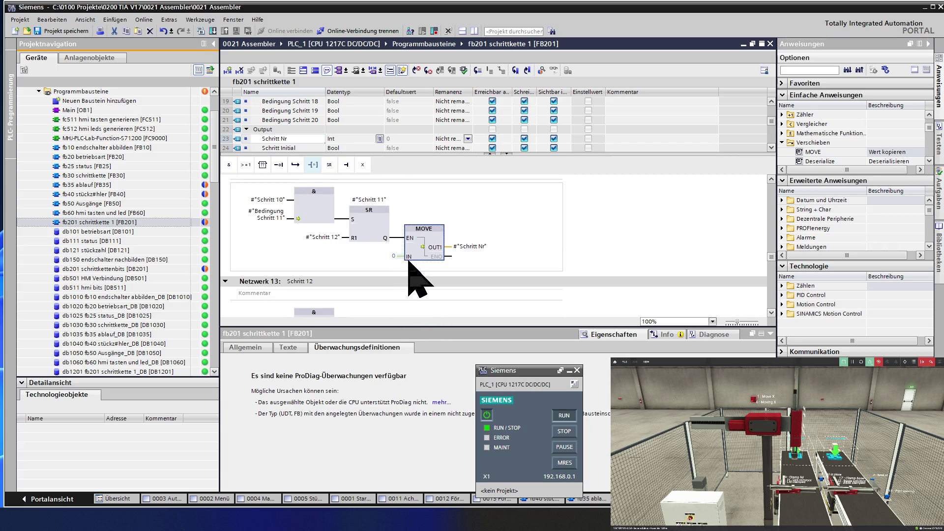
left_click(393, 256)
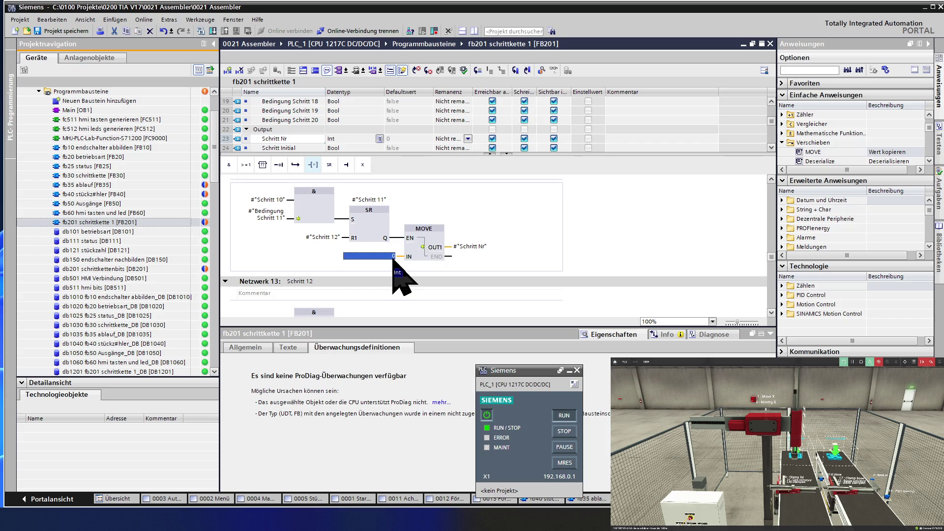
type("11")
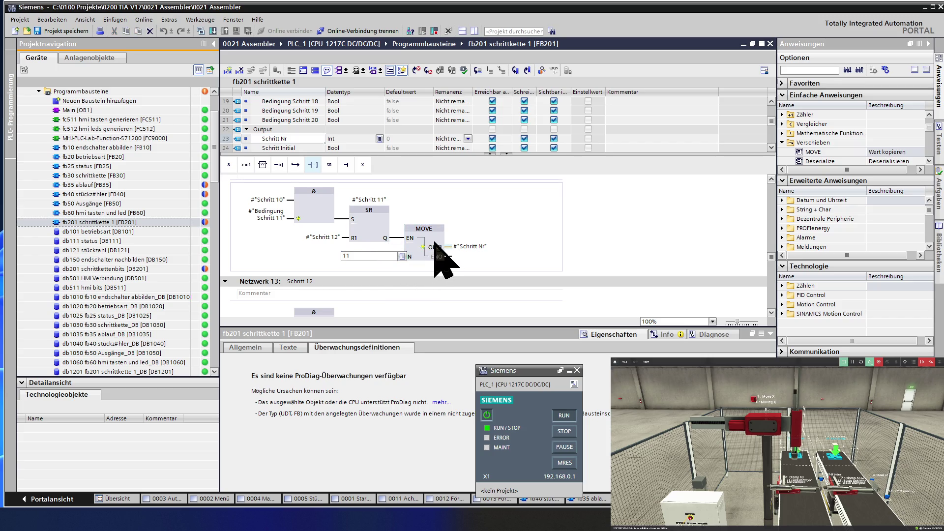
key("Return")
scroll(445, 259, "down", 2)
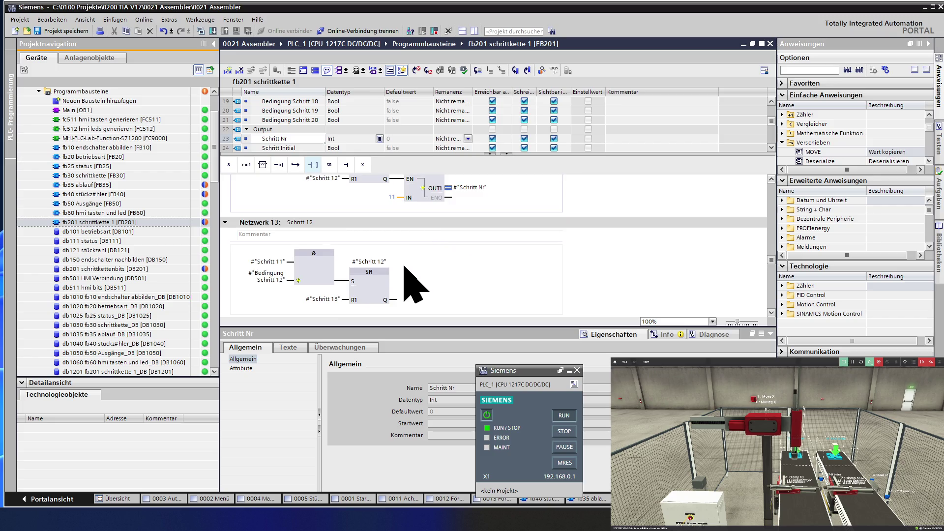
left_click(396, 301)
key("ctrl+v")
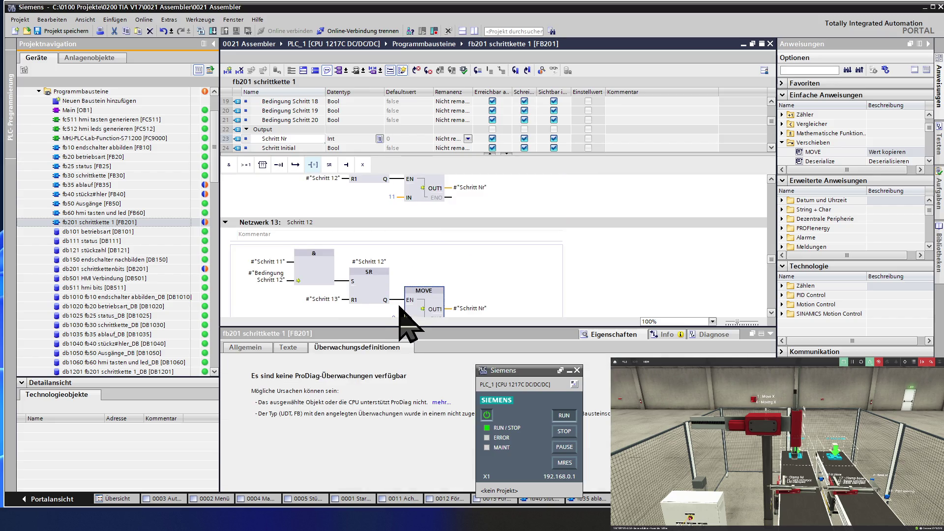
scroll(400, 307, "down", 2)
left_click(394, 259)
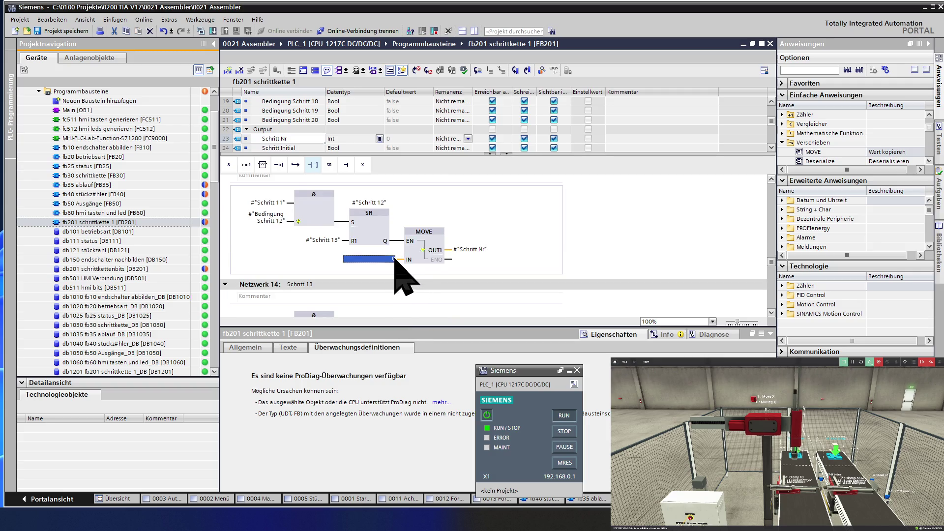
type("12")
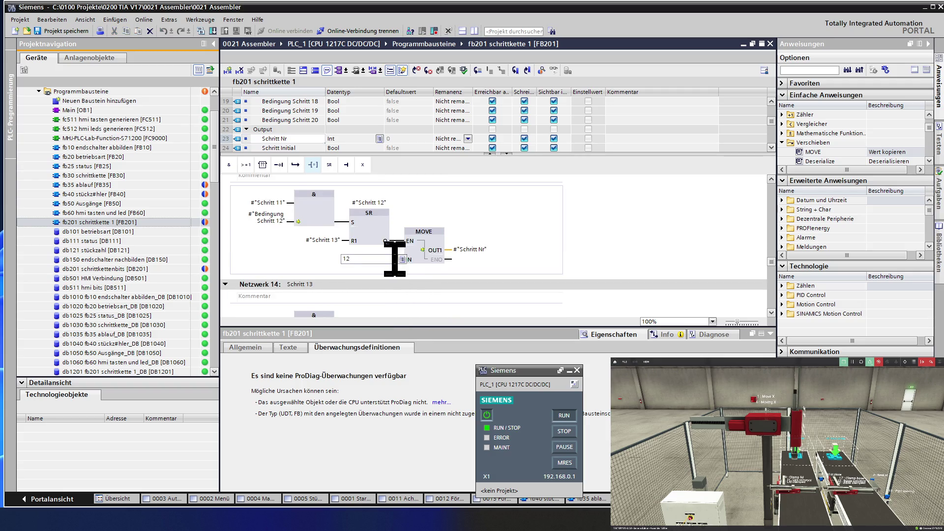
left_click(437, 245)
scroll(433, 239, "down", 2)
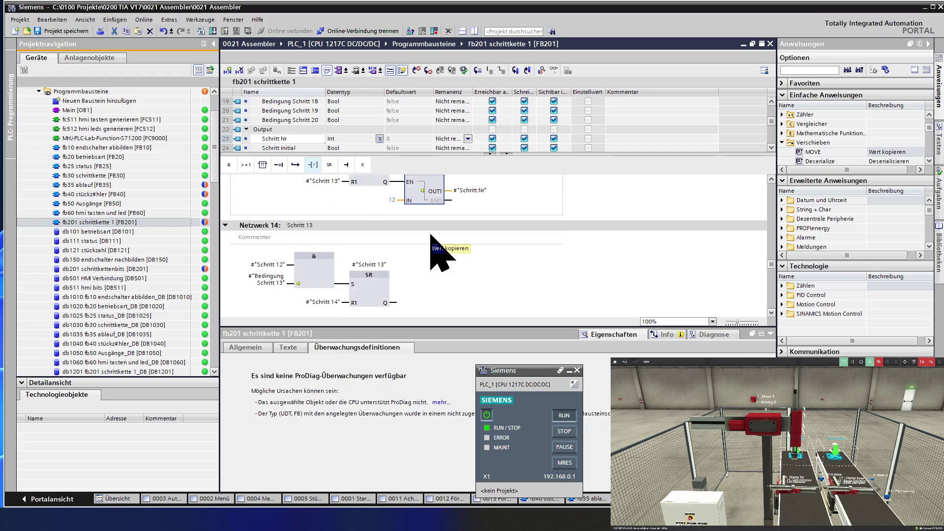
scroll(431, 235, "down", 2)
Add MOVE boxes to networks 14 and 15 with IN values 13 and 14.
left_click(394, 243)
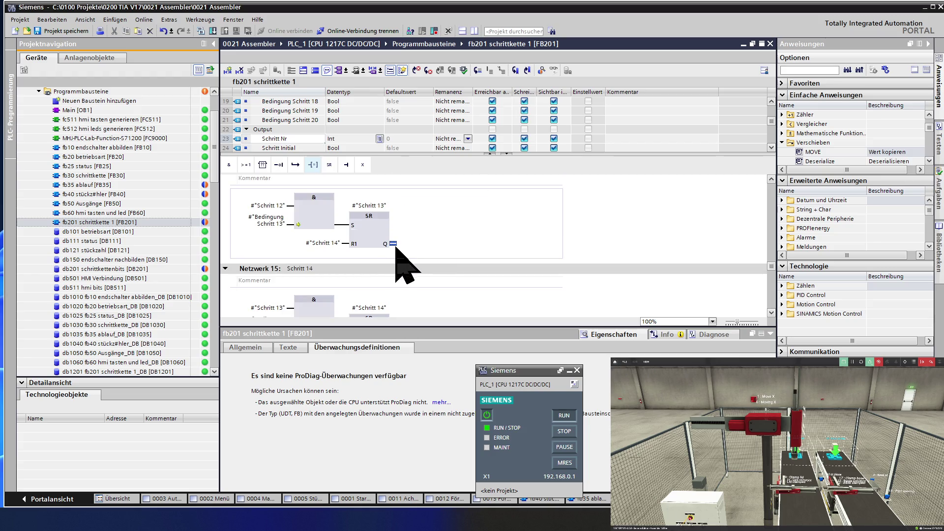
key("ctrl+v")
scroll(398, 249, "down", 2)
left_click(393, 202)
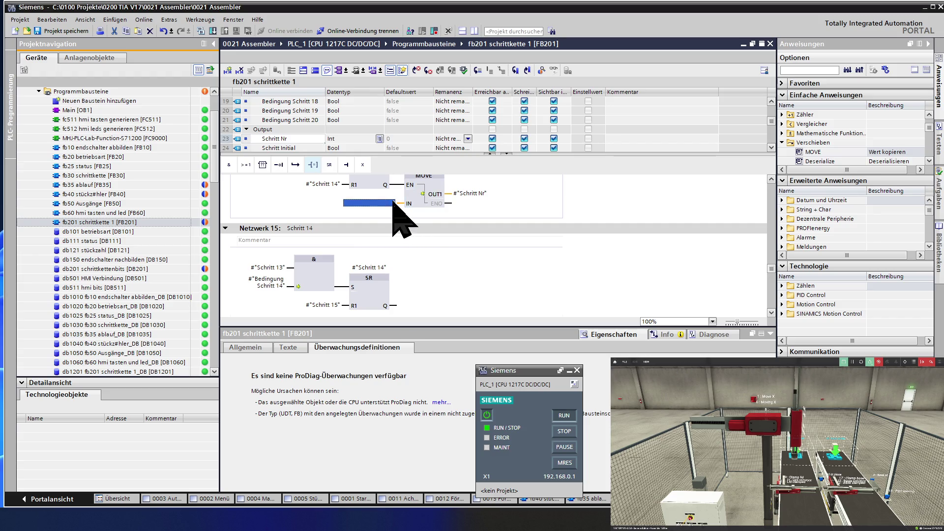
type("13")
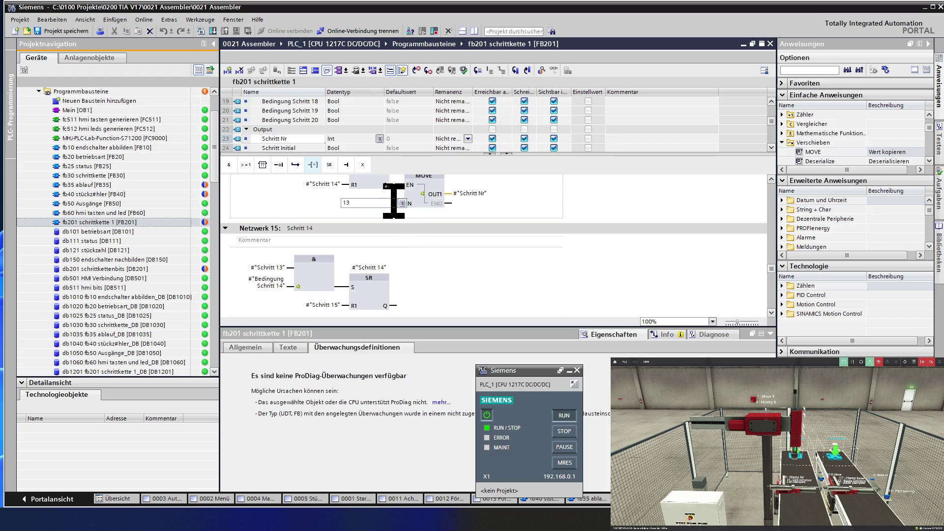
scroll(431, 189, "down", 2)
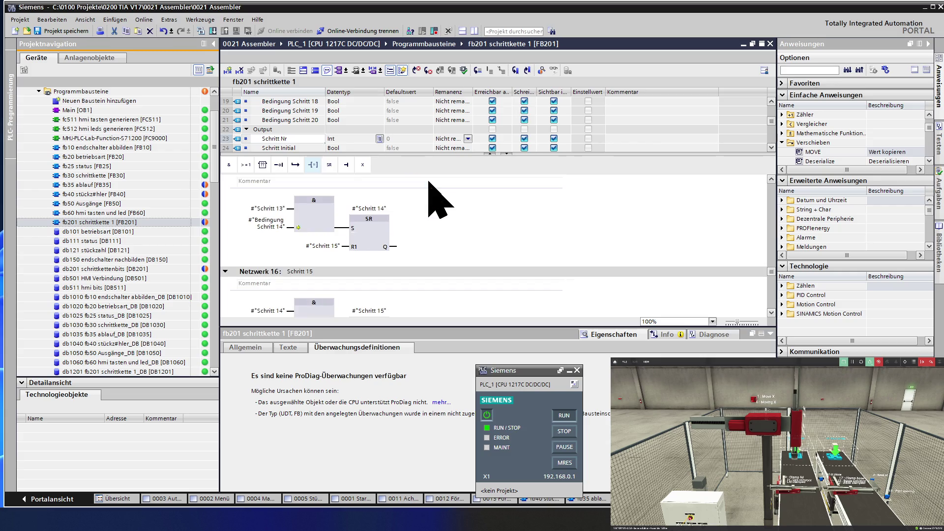
scroll(428, 182, "down", 2)
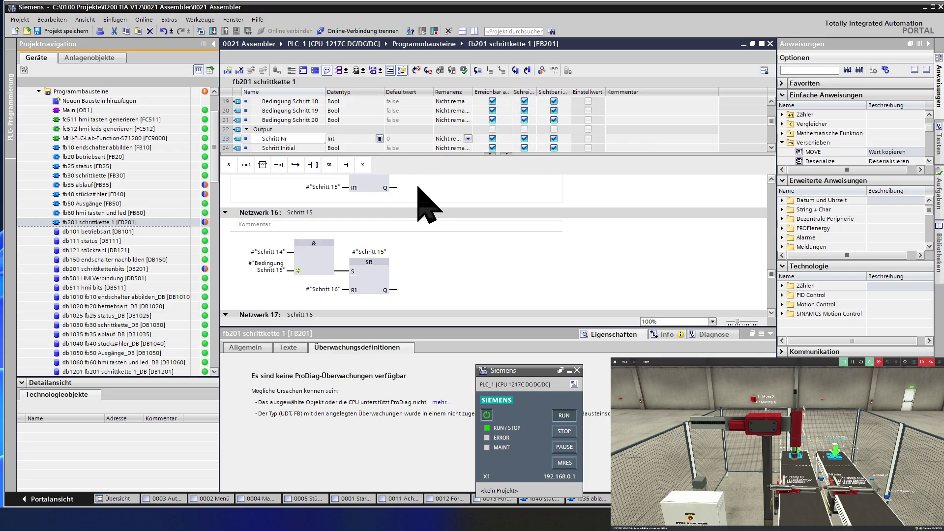
scroll(401, 192, "up", 6)
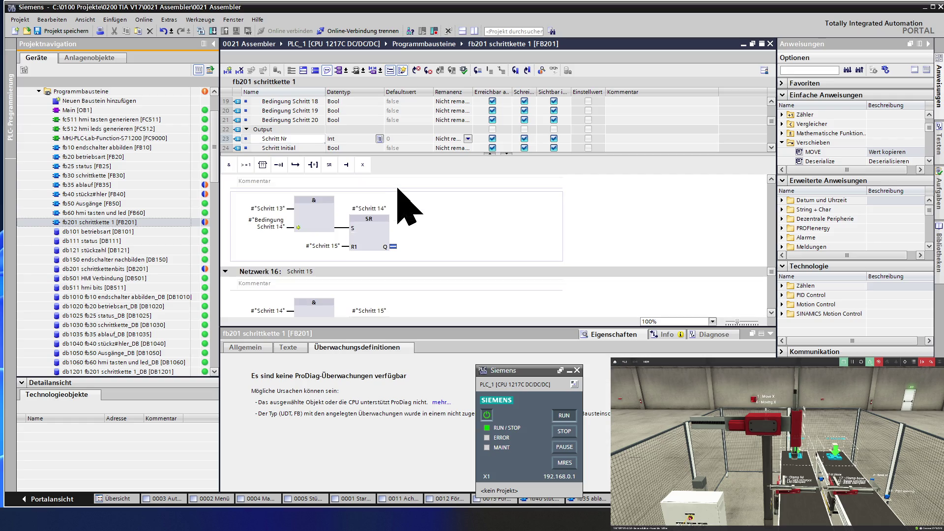
scroll(418, 197, "down", 2)
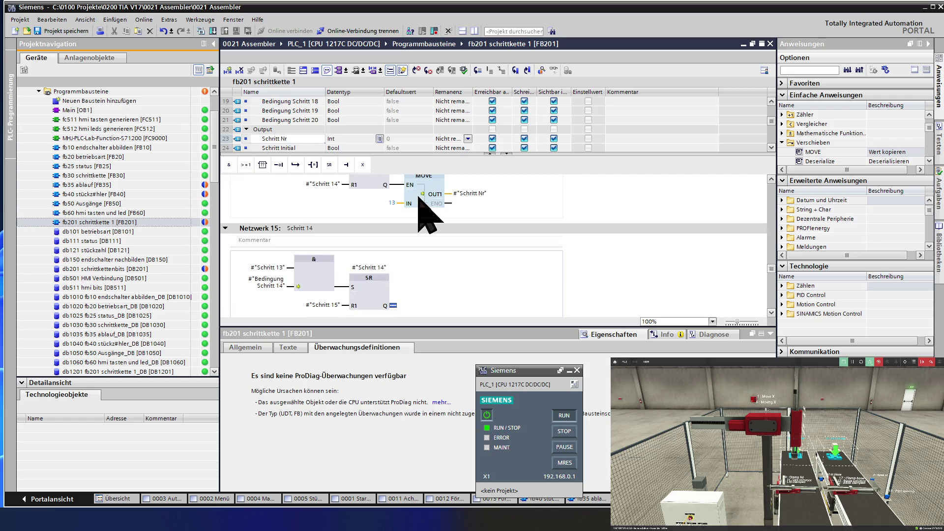
scroll(418, 197, "down", 2)
mouse_move(419, 196)
left_mouse_down()
mouse_move(400, 242)
mouse_move(411, 257)
left_mouse_up()
double_click(393, 264)
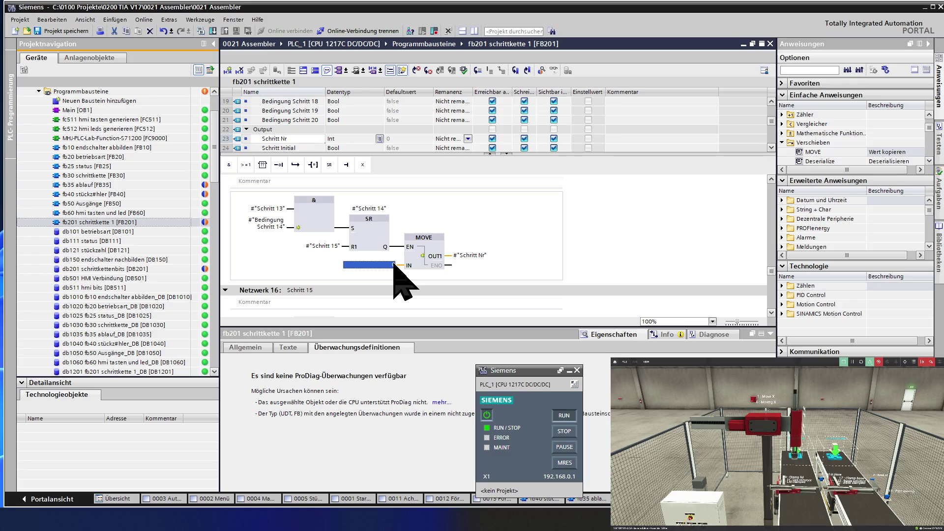
type("14")
key("Return")
scroll(431, 250, "down", 5)
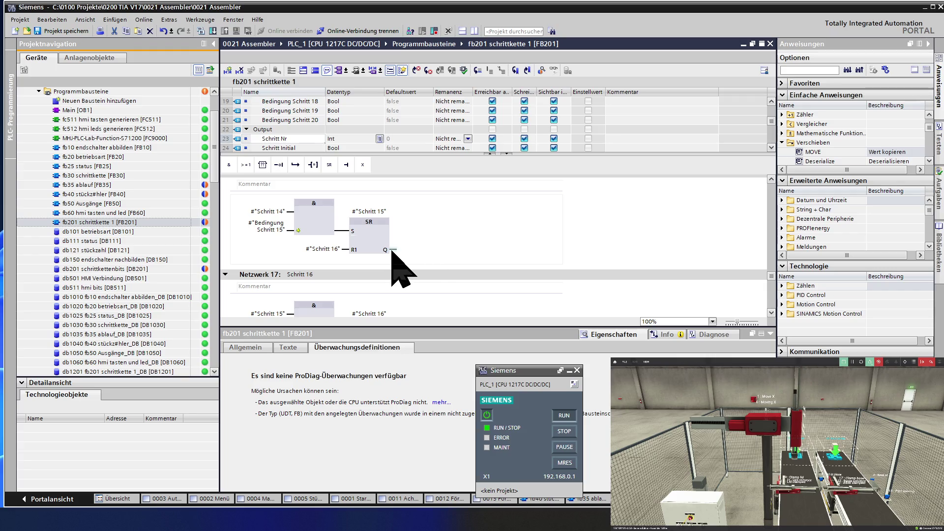
Paste MOVE boxes into networks 16 and 17 with IN values 15 and 16.
left_click(393, 250)
key("ctrl+v")
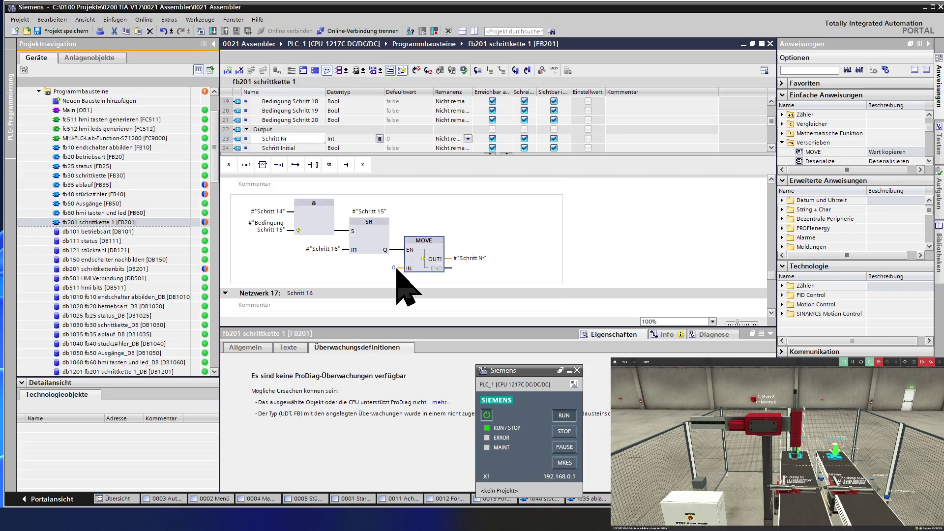
left_click(394, 268)
type("14")
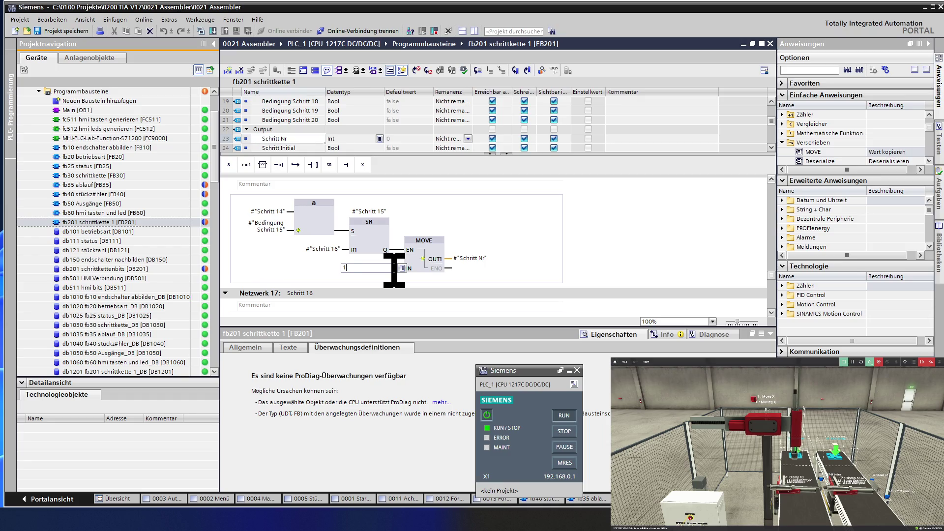
left_click(433, 252)
scroll(431, 248, "down", 3)
scroll(432, 248, "down", 3)
left_click(393, 252)
key("ctrl+v")
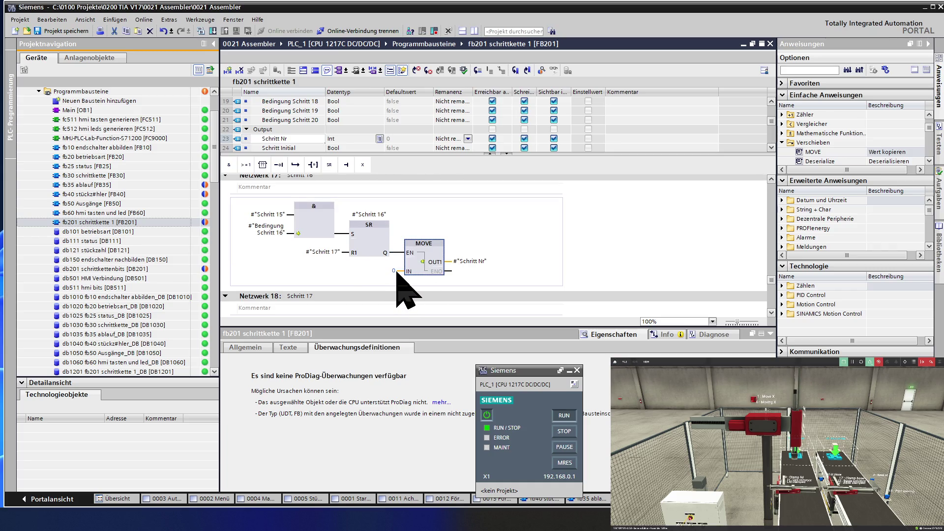
double_click(394, 271)
type("16")
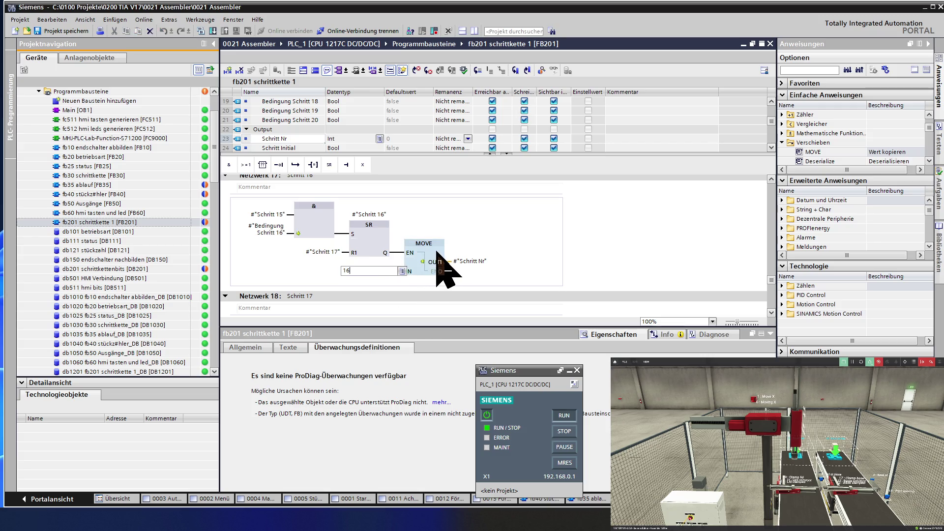
scroll(437, 253, "down", 2)
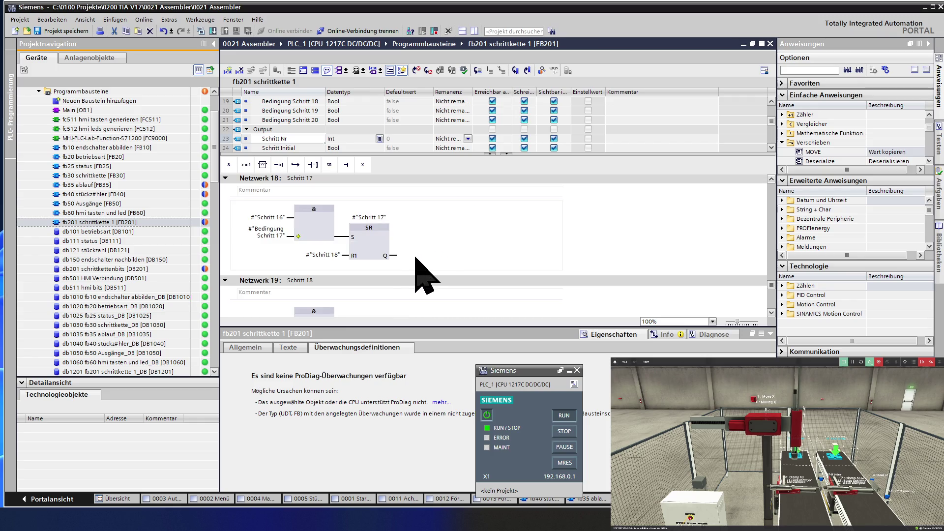
Insert MOVE boxes at the SR outputs of networks 18 and 19 with IN values 17 and 18.
left_click_drag(396, 259, 398, 264)
double_click(393, 273)
type("1")
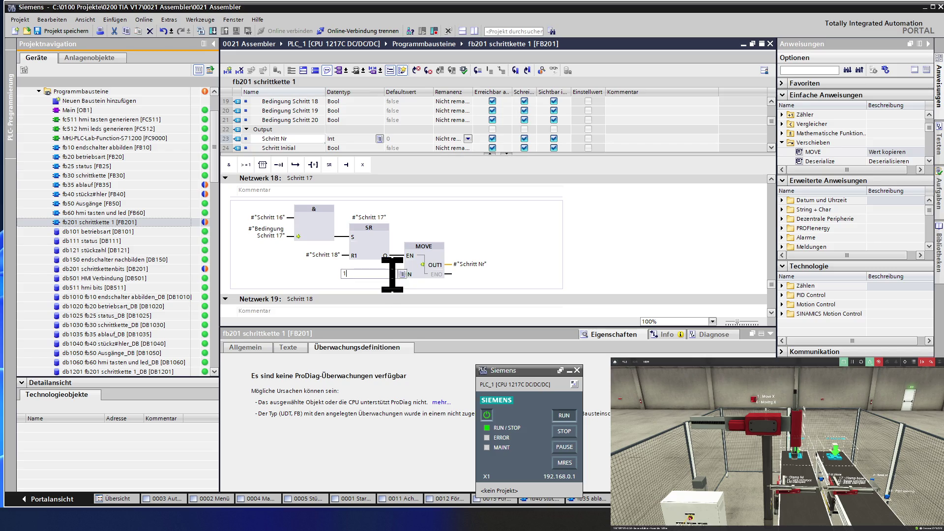
left_click(436, 259)
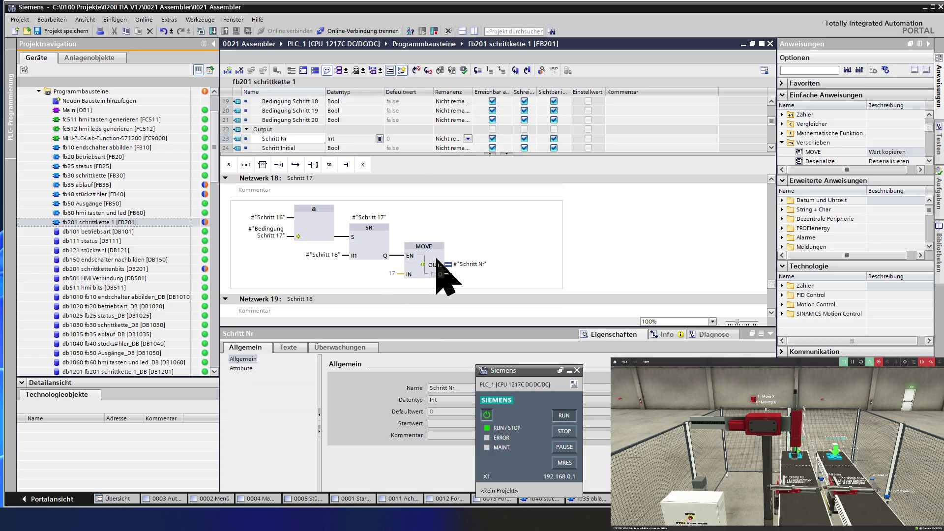
scroll(437, 259, "down", 3)
scroll(437, 259, "down", 3)
left_click(405, 265)
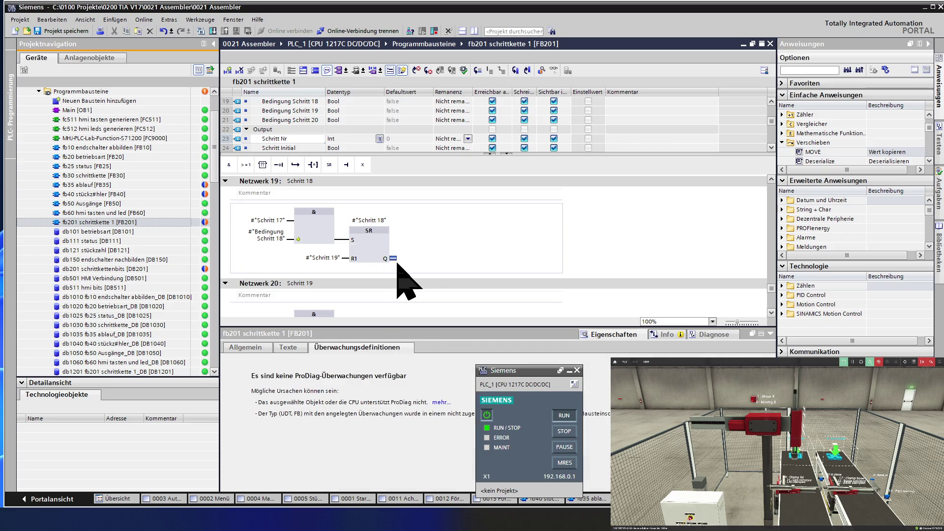
left_click(394, 277)
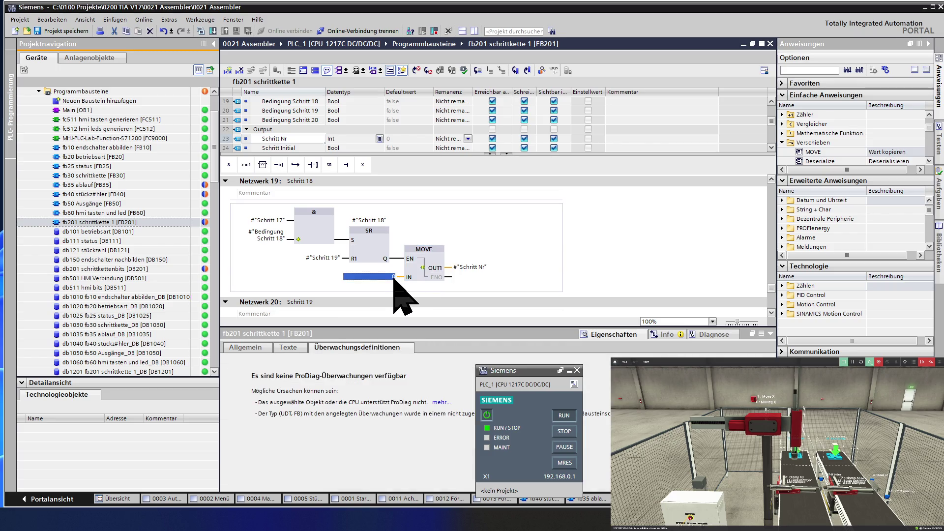
type("18")
left_click(432, 264)
scroll(432, 271, "down", 3)
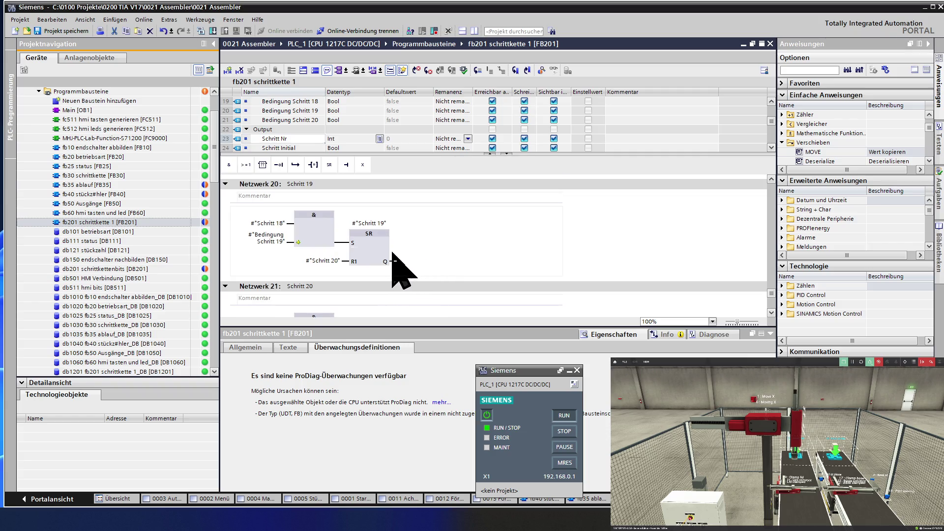
Paste MOVE boxes into networks 20 and 21 with IN values 19 and 20.
left_click(393, 261)
key("ctrl+v")
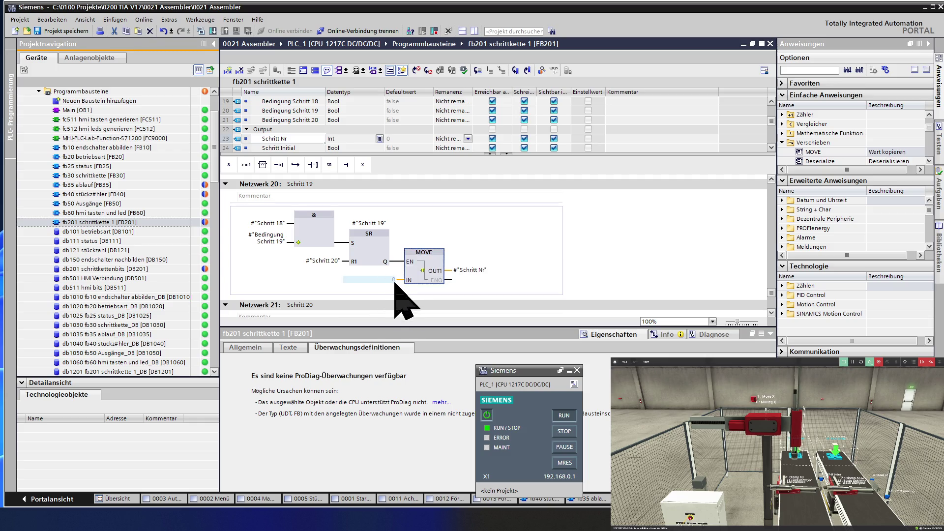
left_click(392, 281)
type("19")
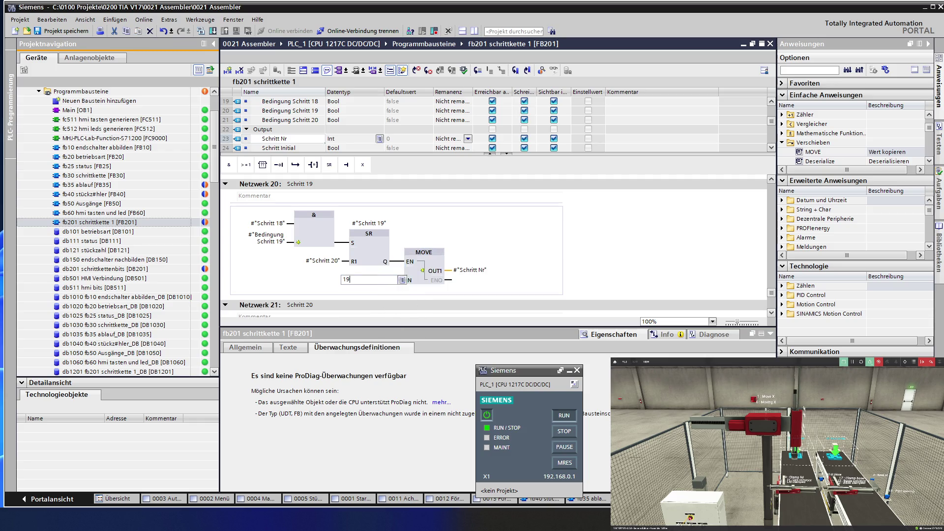
key("Return")
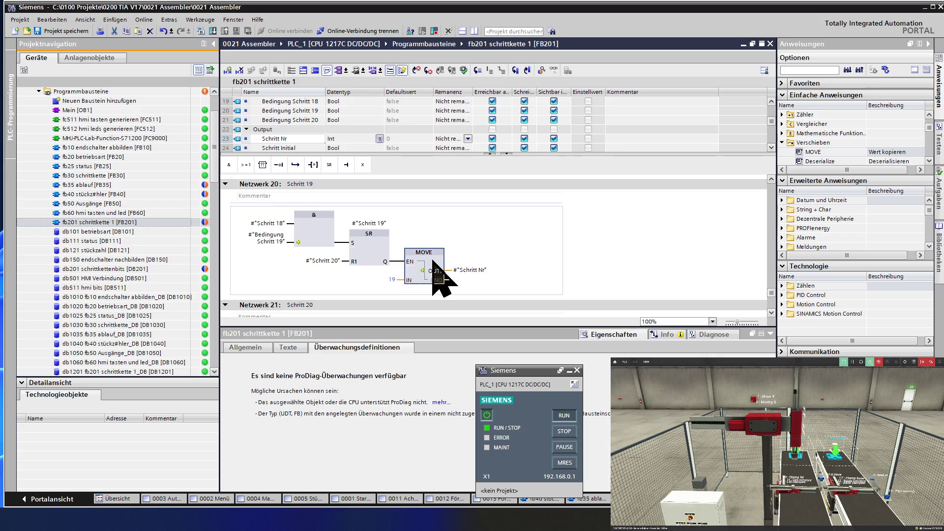
scroll(432, 260, "down", 3)
scroll(433, 261, "down", 3)
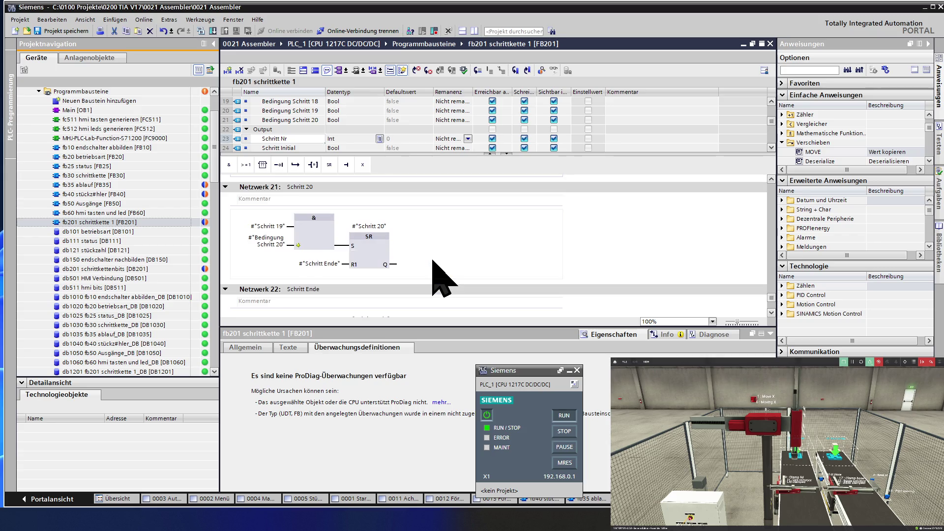
left_click(399, 265)
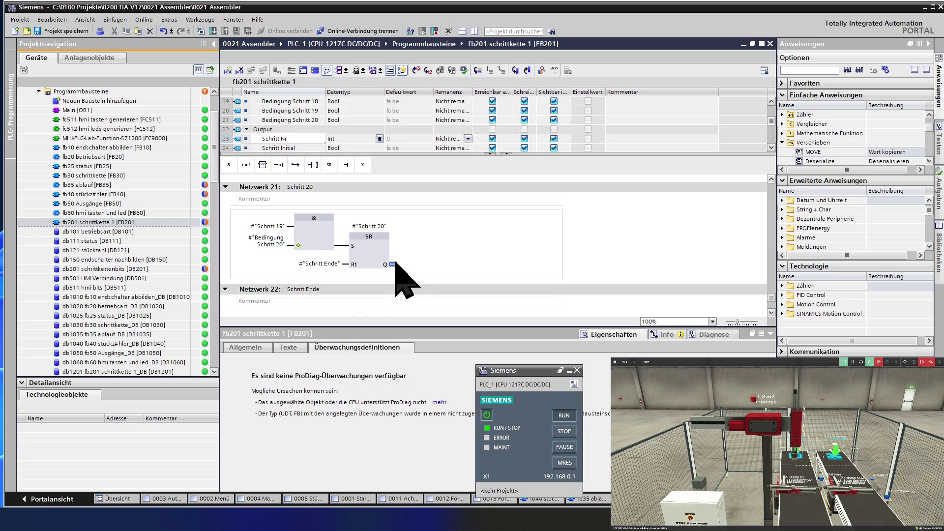
key("ctrl+v")
left_click(394, 283)
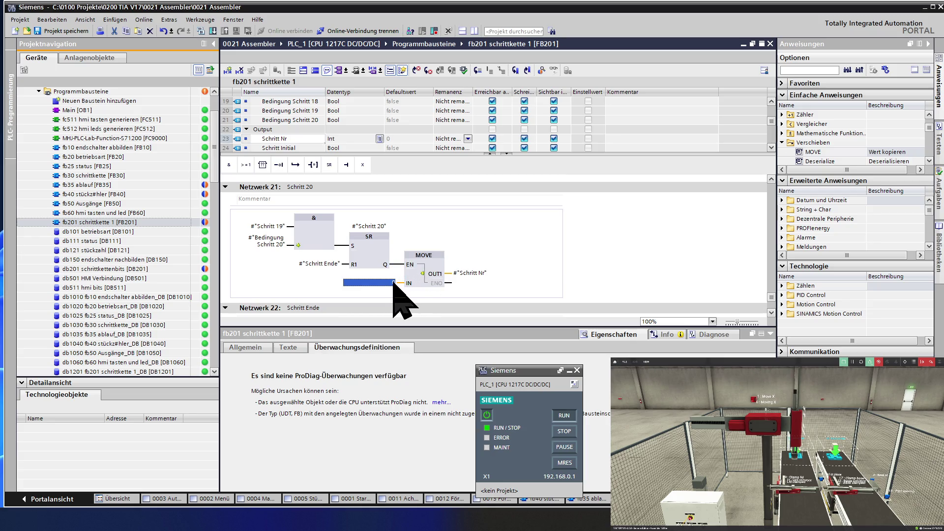
type("20")
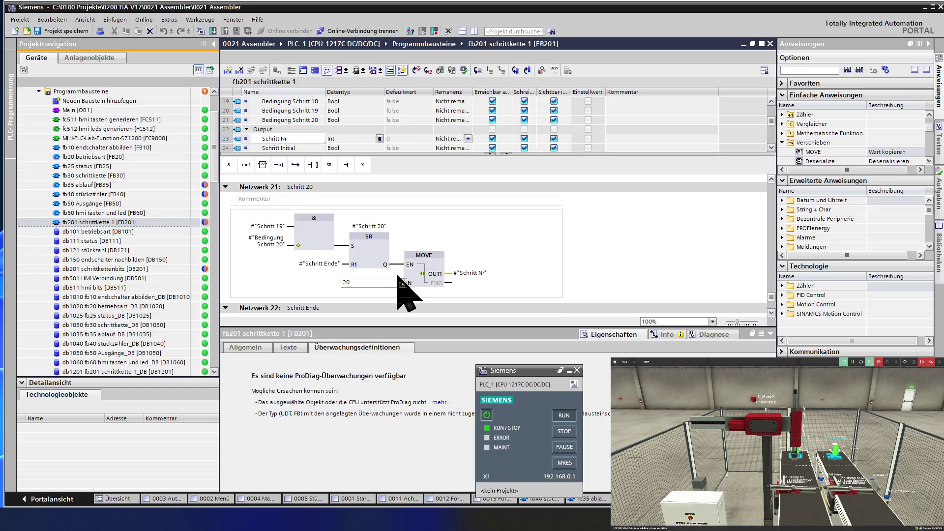
key("Return")
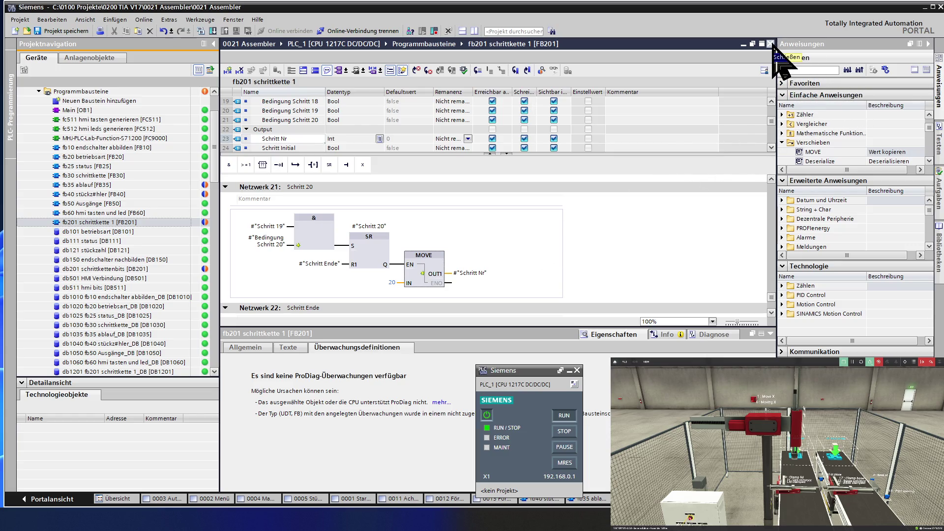
Close the fb201 schrittkette 1 and db201 schrittkettenbits editors, then open fb35 ablauf.
left_click(771, 44)
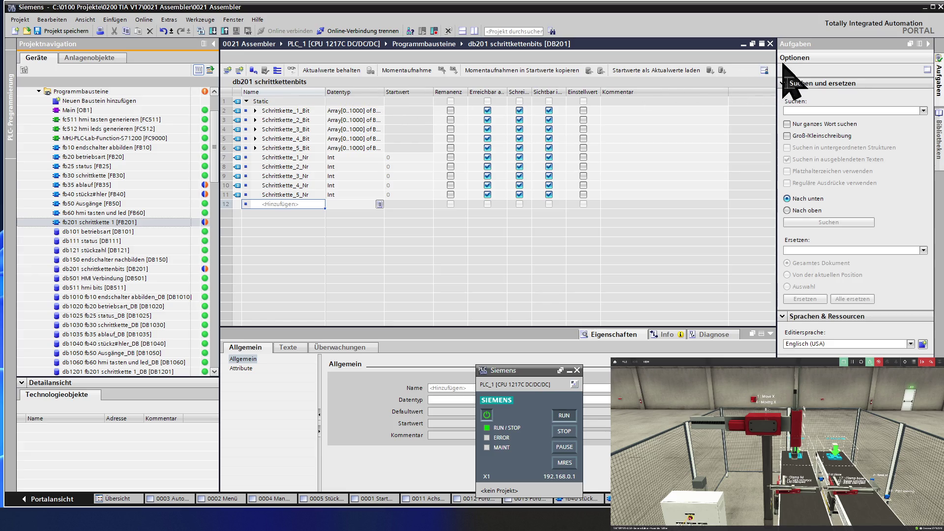
left_click(770, 44)
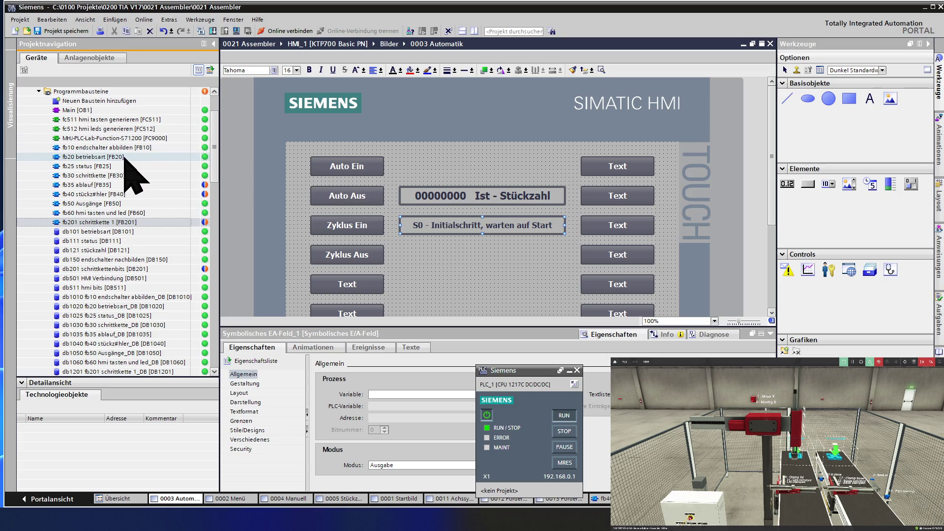
left_click(107, 185)
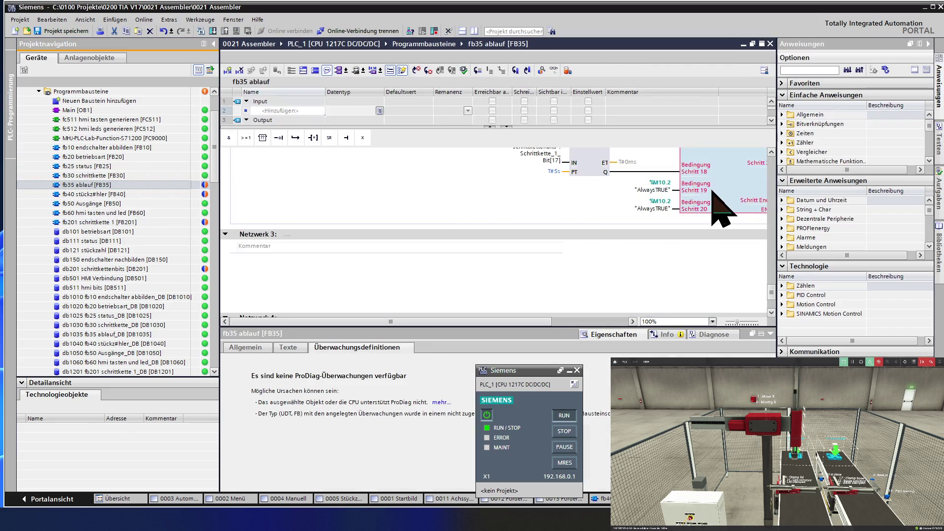
Run Update block call on the outdated fb201 call, review the interface comparison, and close it.
mouse_move(724, 187)
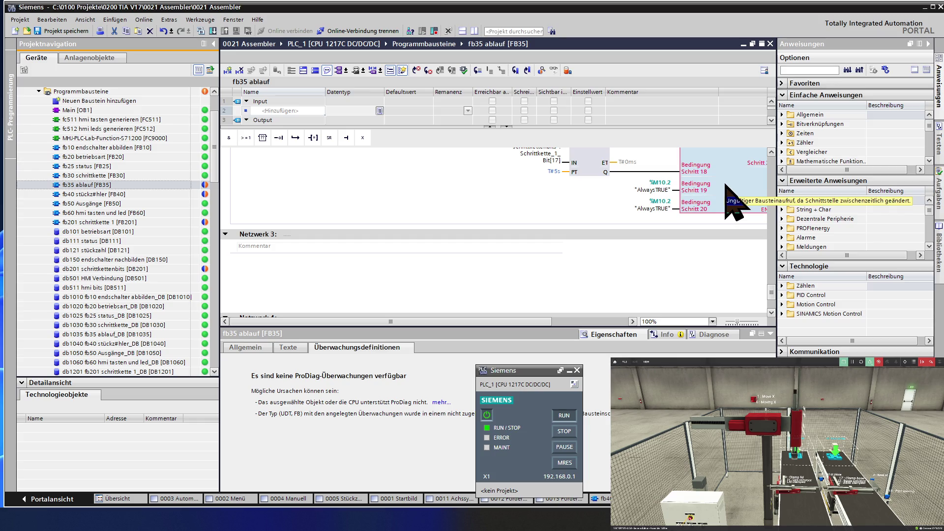
right_click(726, 186)
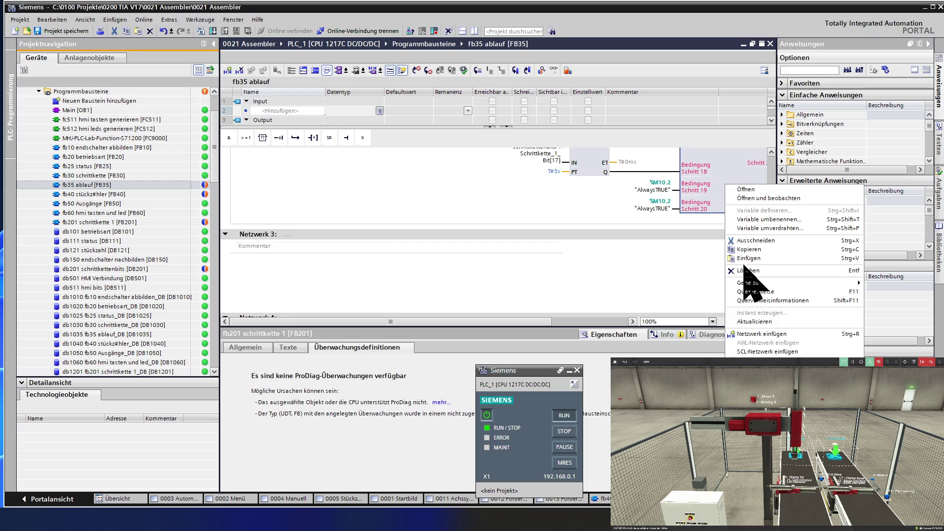
mouse_move(748, 285)
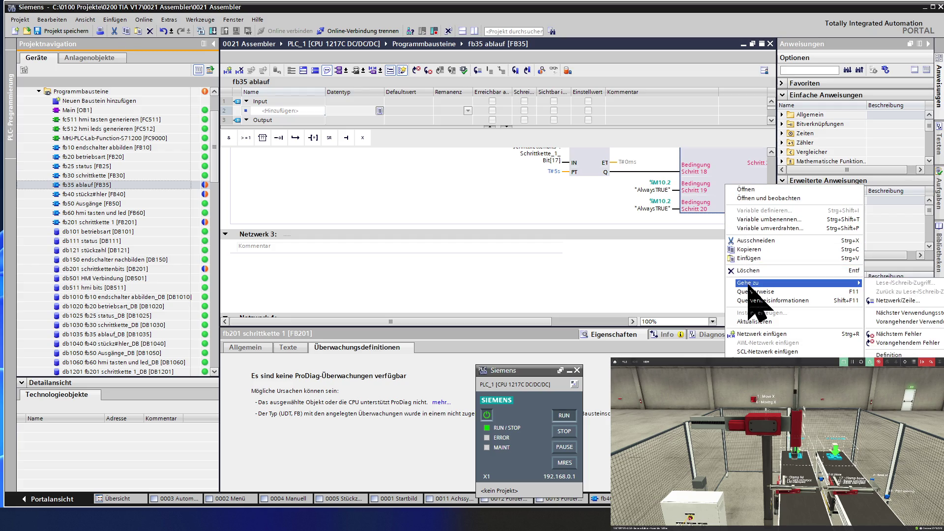
left_click(760, 321)
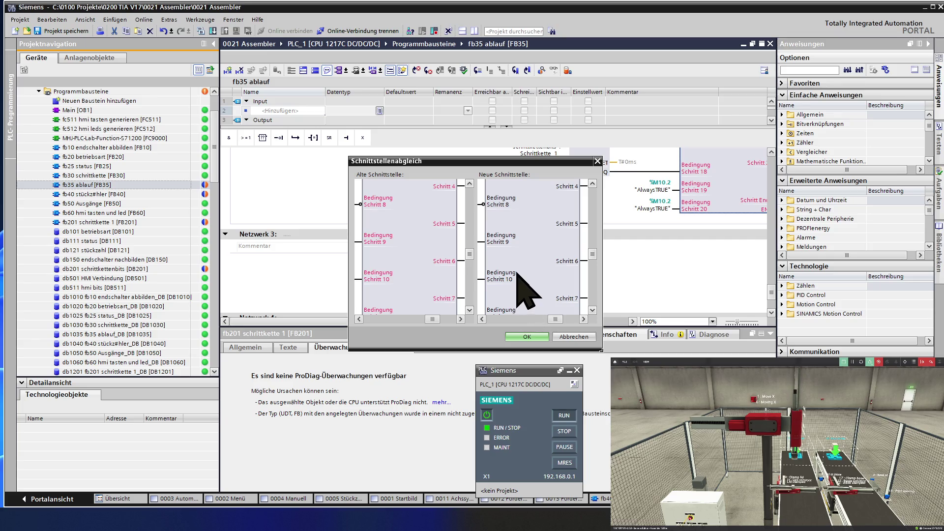
left_click(559, 317)
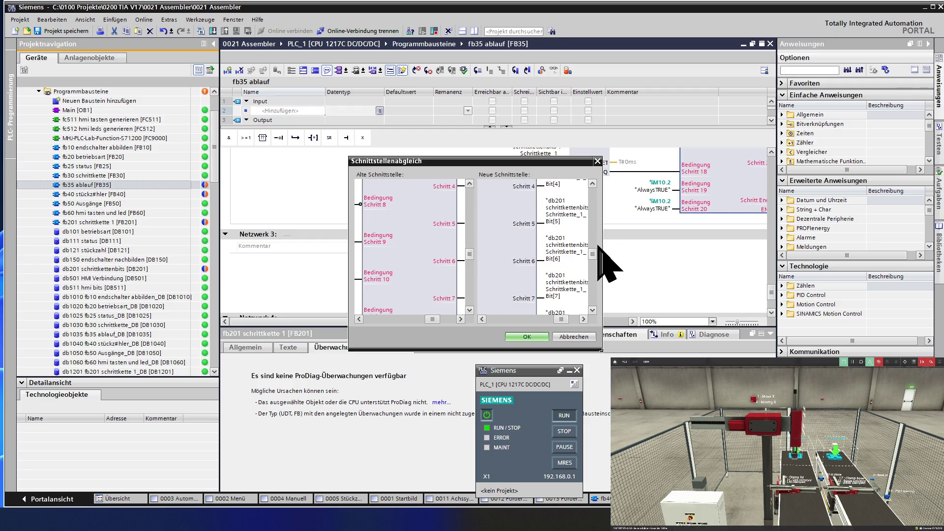
scroll(595, 249, "up", 2)
left_click_drag(594, 250, 593, 244)
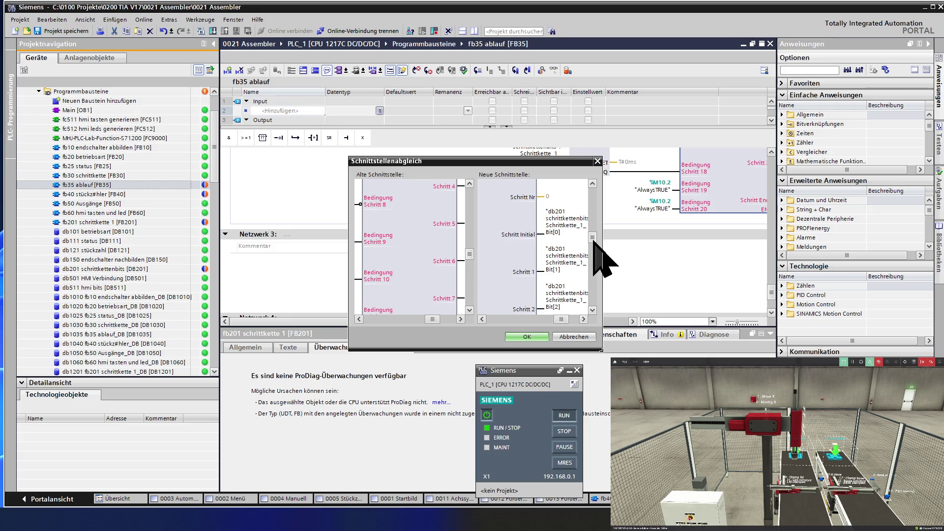
left_click(556, 338)
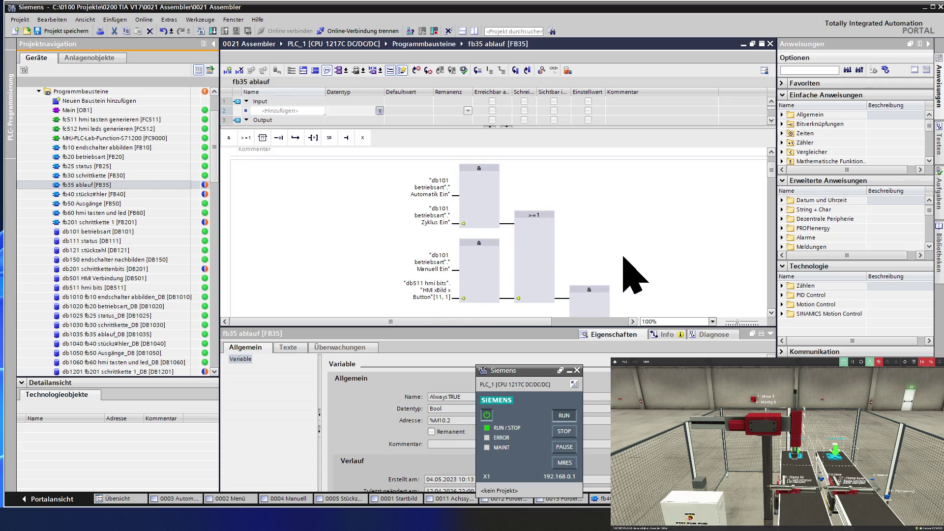
Scroll fb35 to the fb201 call and start editing its Schritt Nr output operand.
scroll(634, 278, "down", 5)
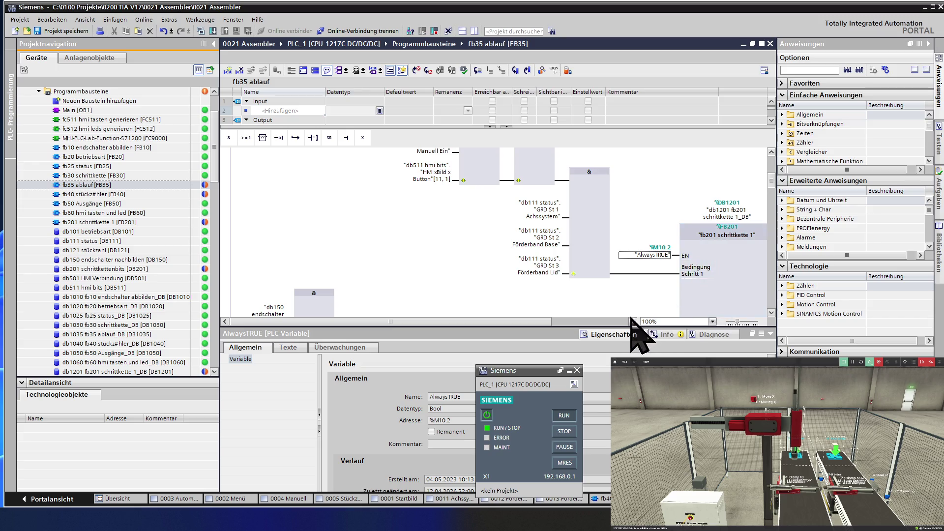
left_click_drag(504, 322, 585, 322)
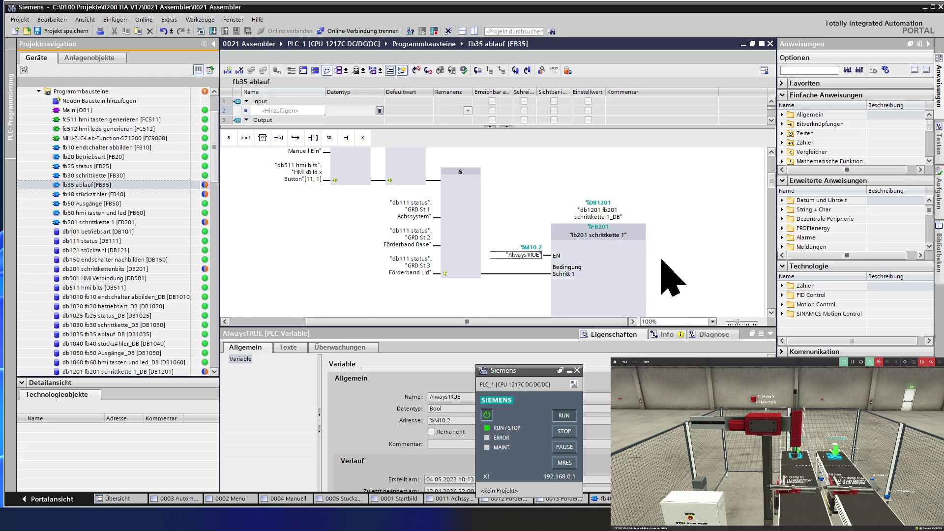
scroll(663, 262, "down", 10)
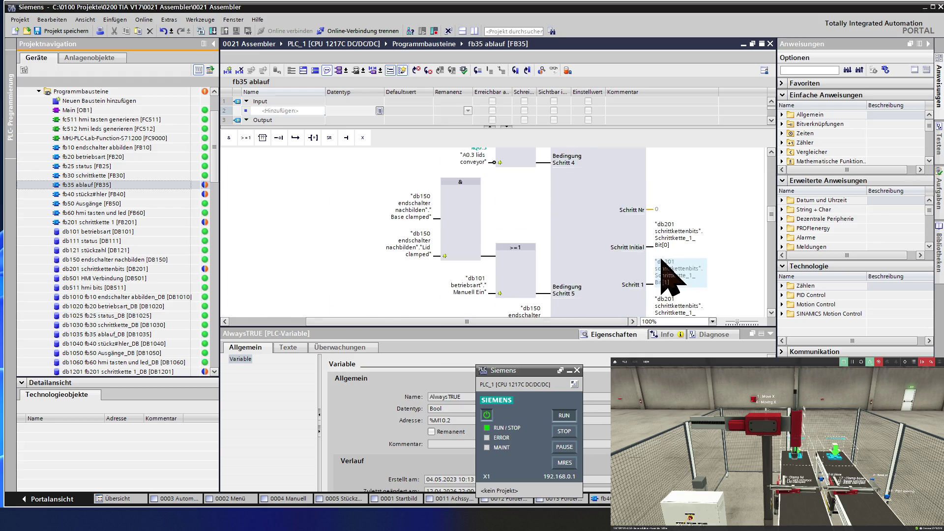
scroll(662, 261, "up", 3)
left_click(678, 268)
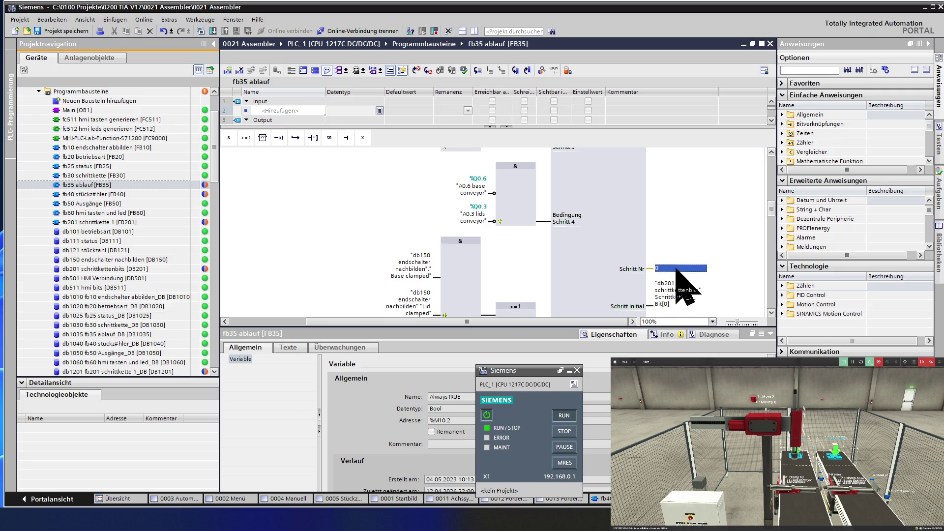
Assign "db201 schrittkettenbits".Schrittkette_1_Nr as the Schritt Nr operand via autocomplete.
type("db")
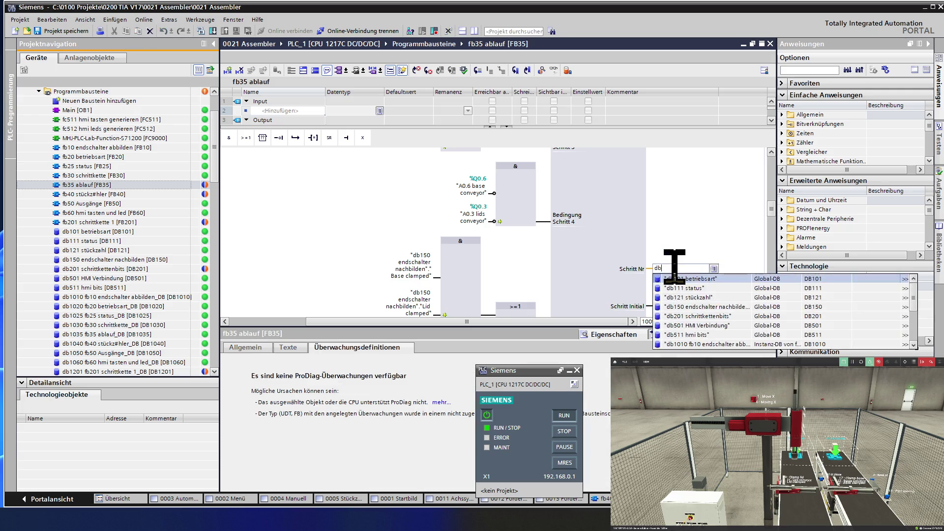
type("201")
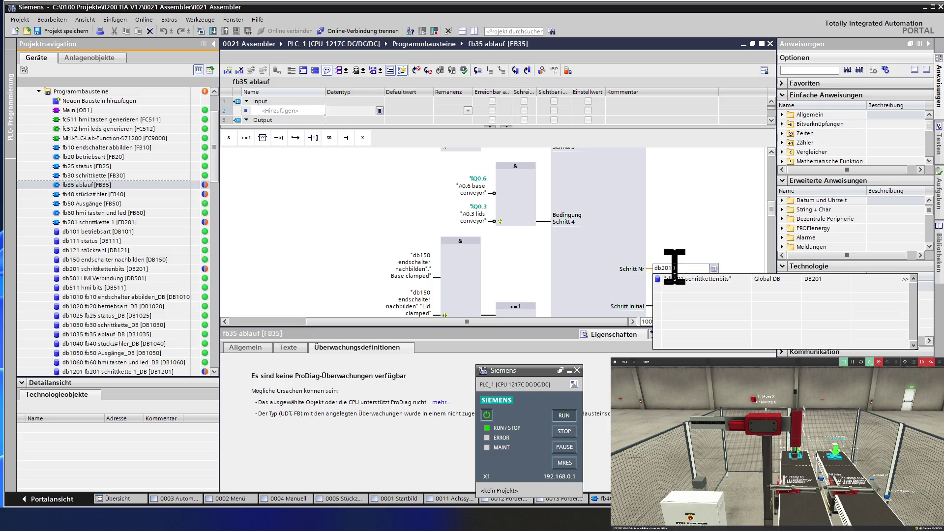
key("BackSpace")
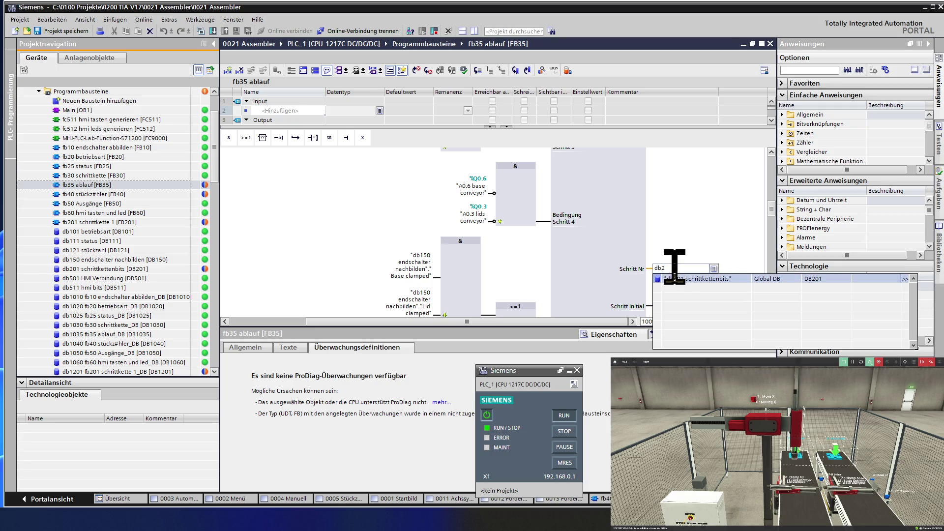
type("01")
left_click(694, 278)
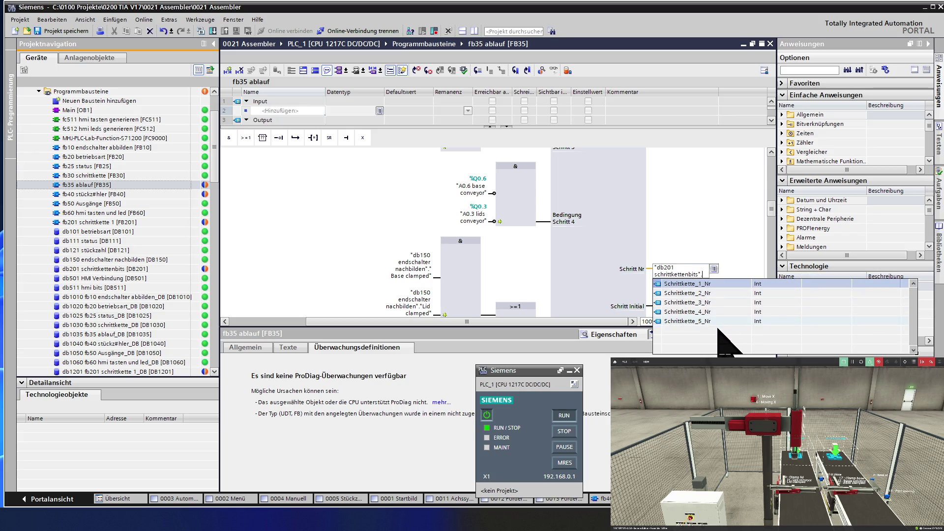
left_click(716, 285)
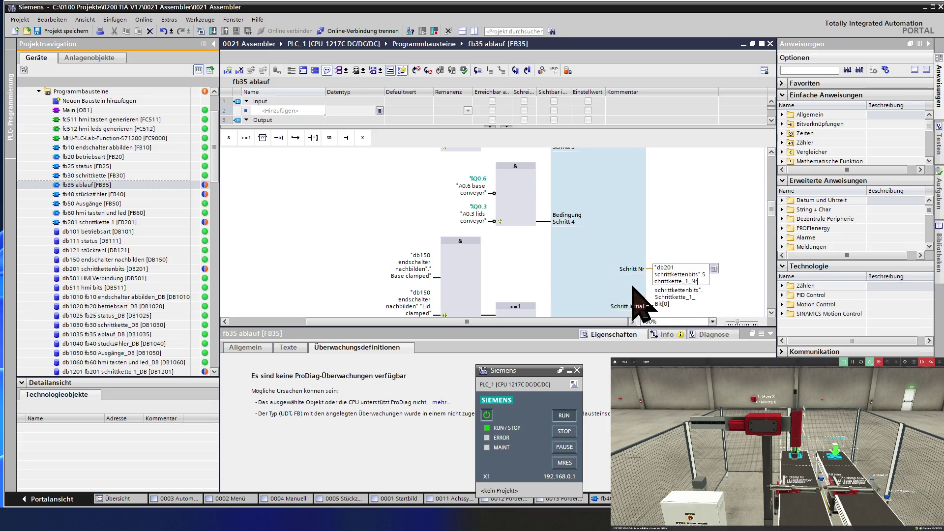
key("Return")
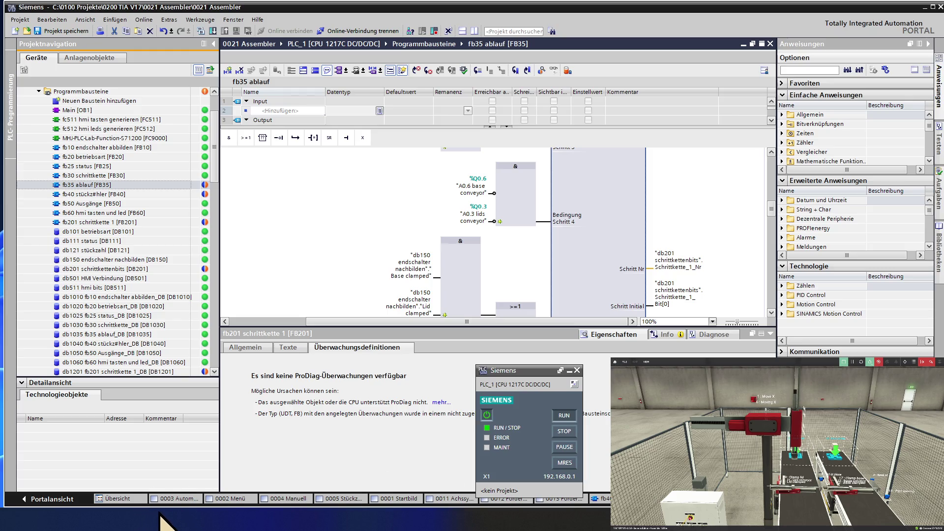
On screen 0003 Automatik, bind the S0 symbolic output field to the db201 schrittkettenbits step tag.
left_click(189, 498)
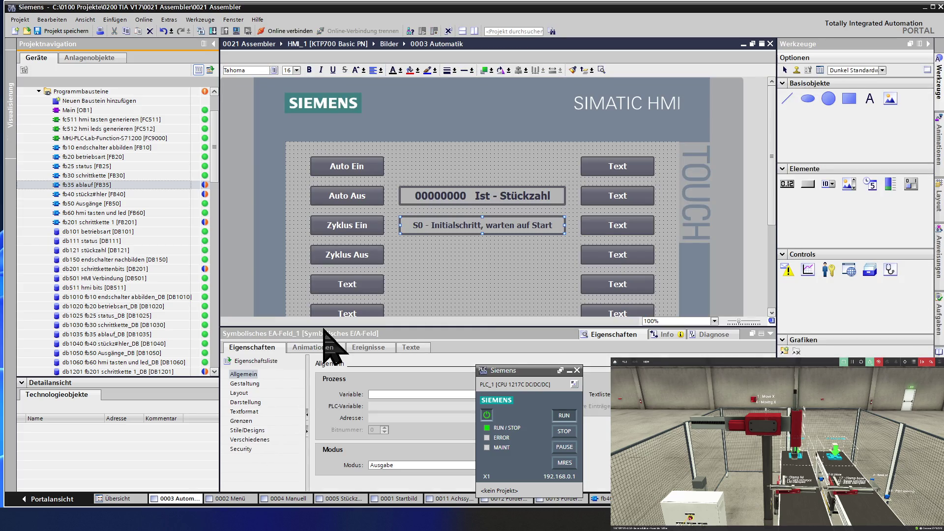
left_click(462, 393)
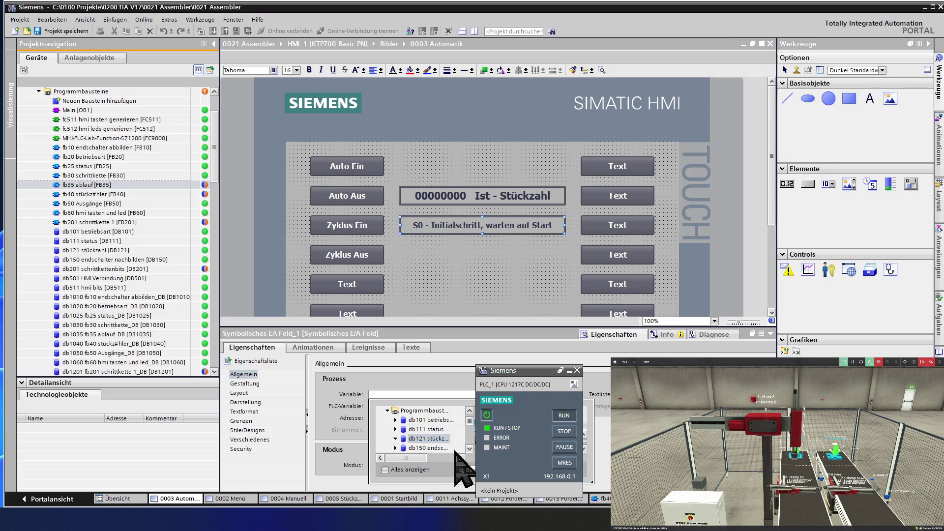
left_click(470, 449)
left_click(469, 448)
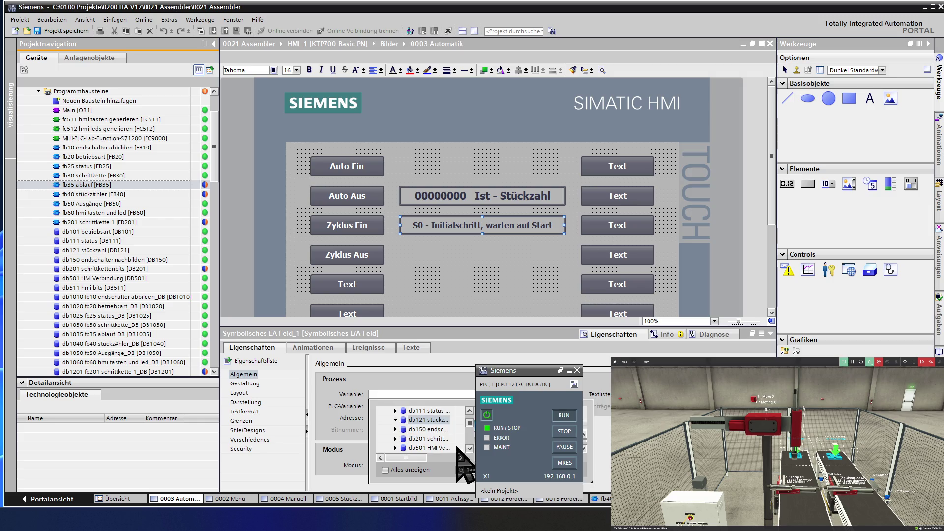
left_click(440, 439)
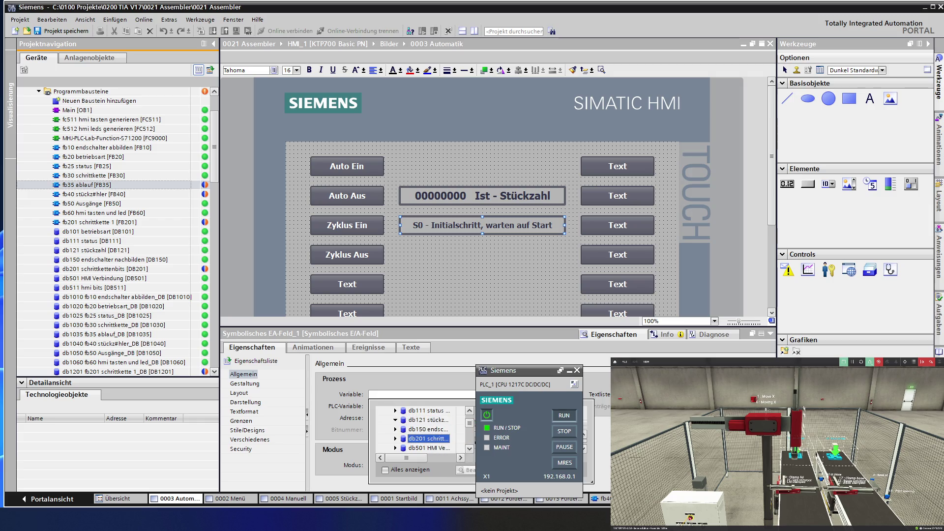
key("Return")
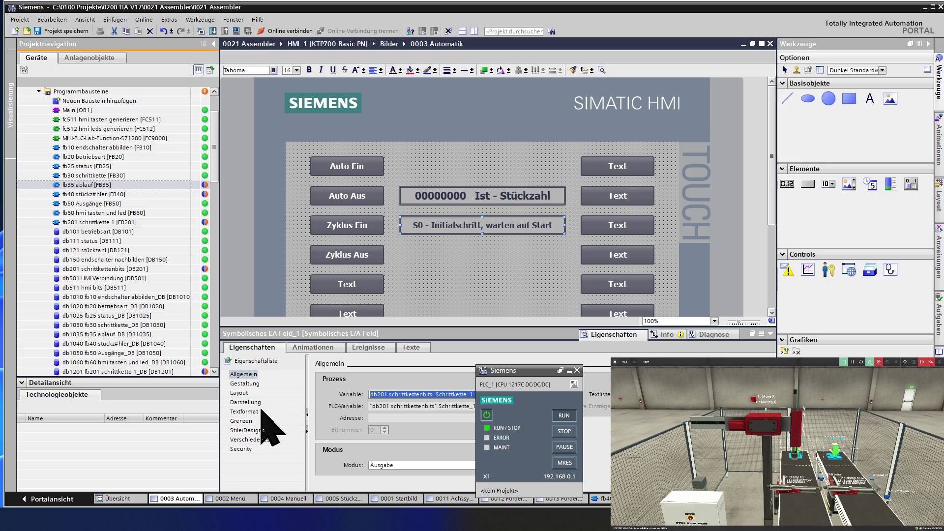
left_click(462, 231)
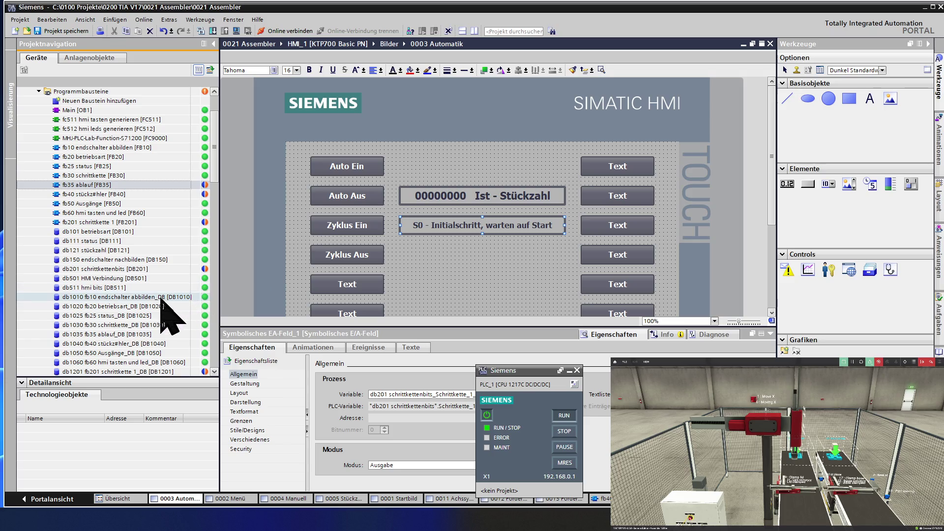
In Alle Variablen anzeigen, set the db201 step tag's Erfassungszyklus to 100 ms and close the table.
left_click(136, 334)
scroll(133, 335, "down", 8)
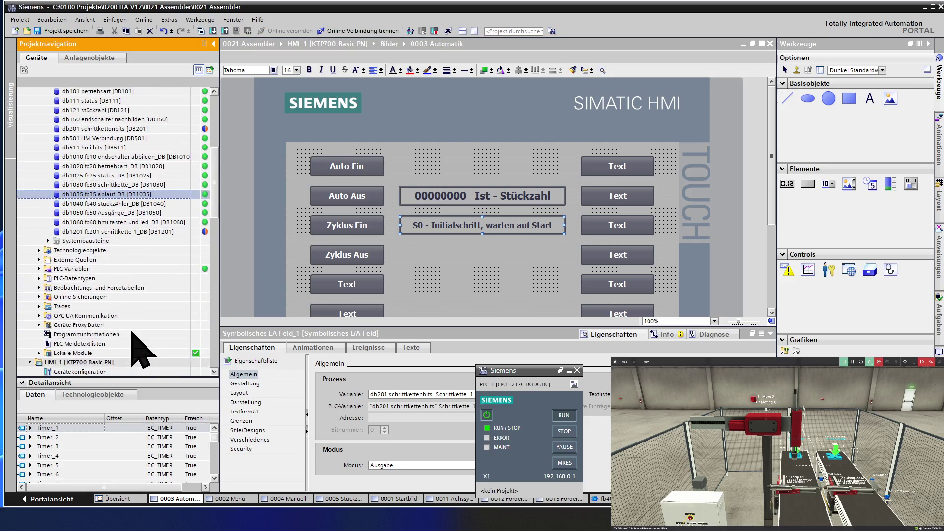
scroll(133, 334, "down", 4)
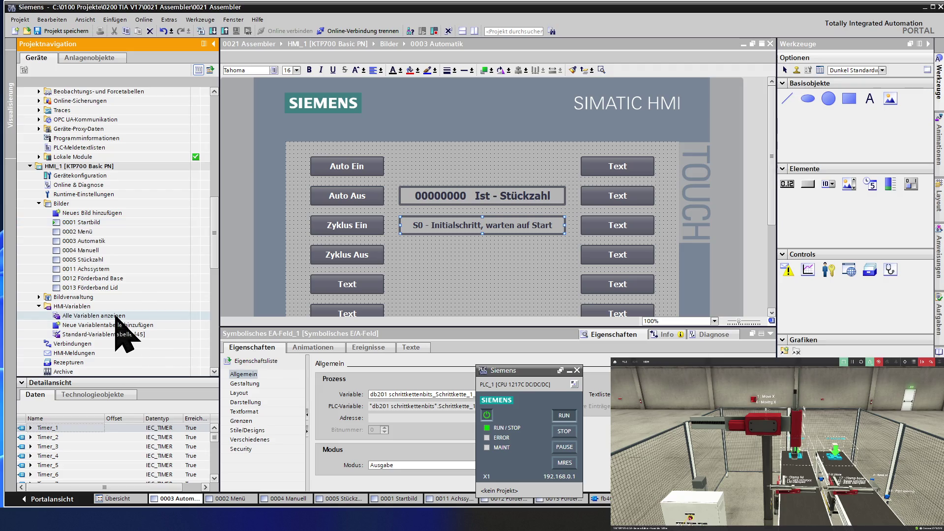
double_click(117, 317)
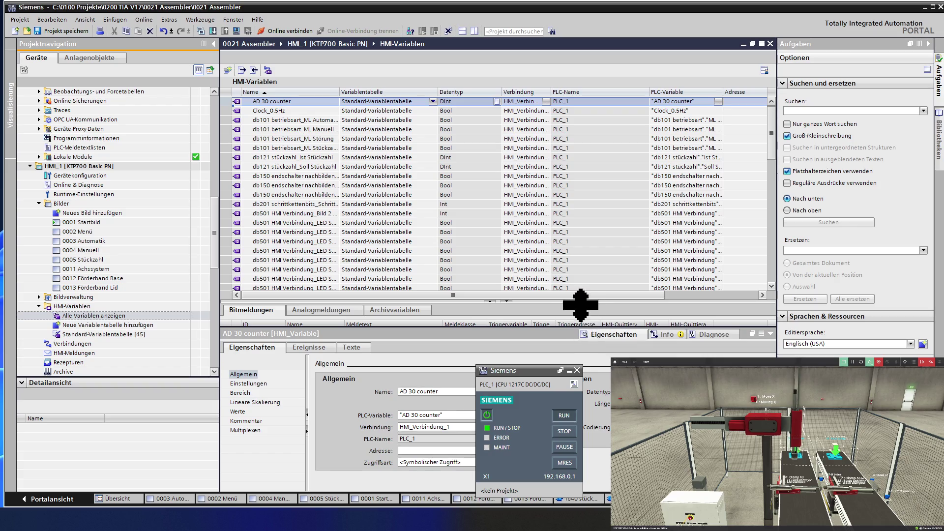
left_click_drag(589, 295, 653, 295)
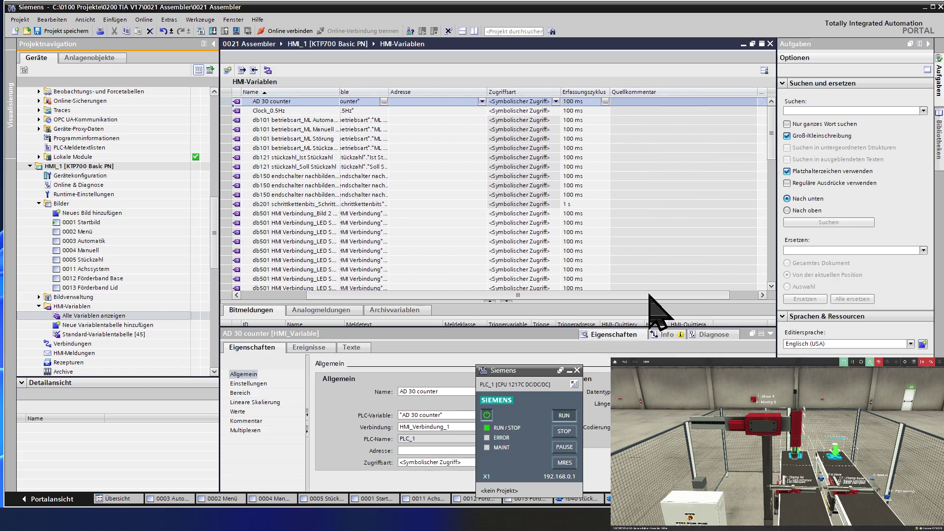
left_click(580, 213)
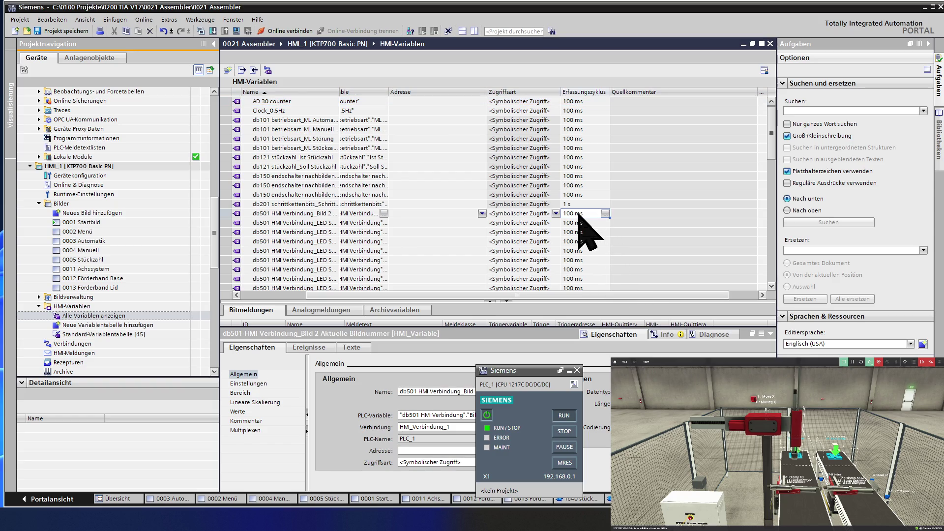
left_click(579, 205)
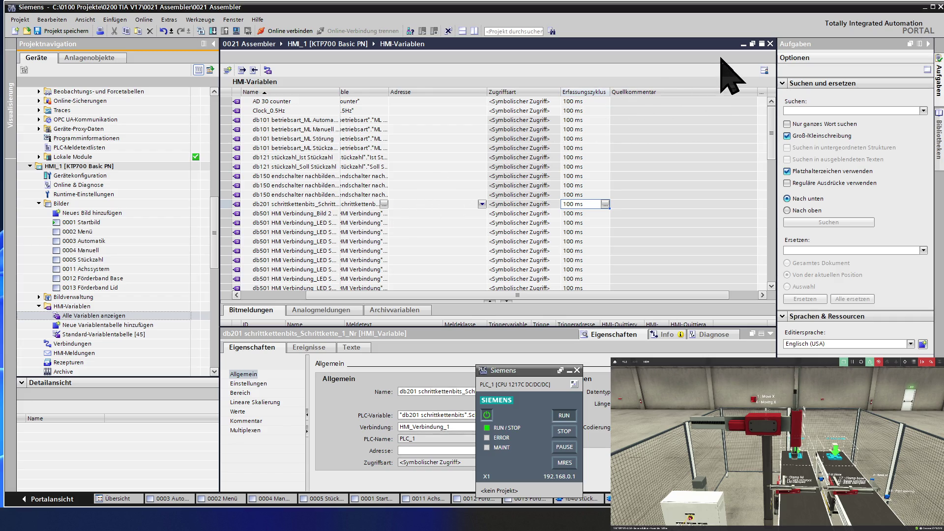
left_click(770, 43)
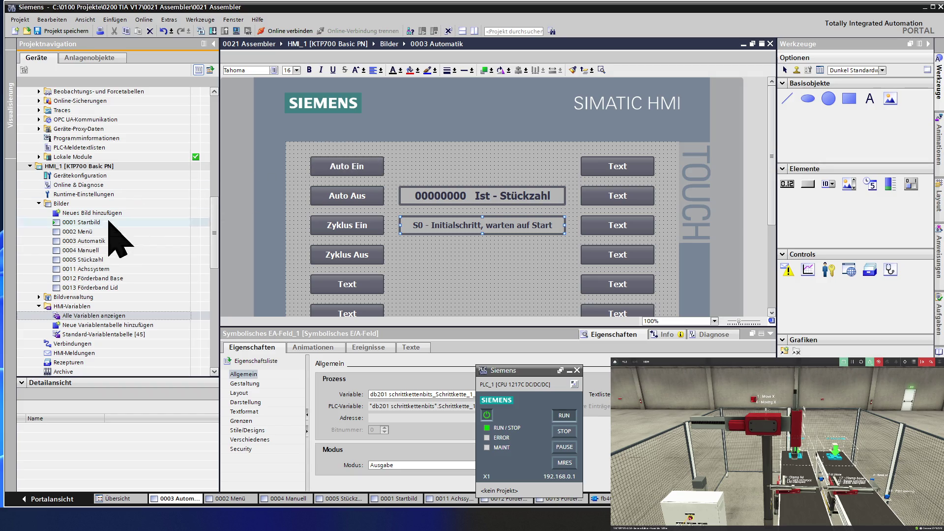
Save the project and open the fb40 piece-counter block.
left_click(38, 30)
left_click(113, 129)
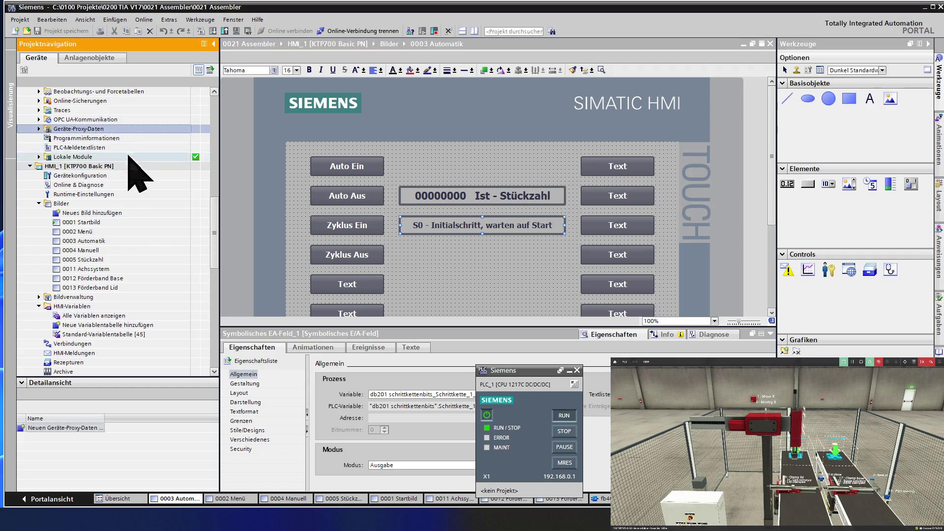
scroll(142, 181, "up", 9)
scroll(140, 177, "up", 3)
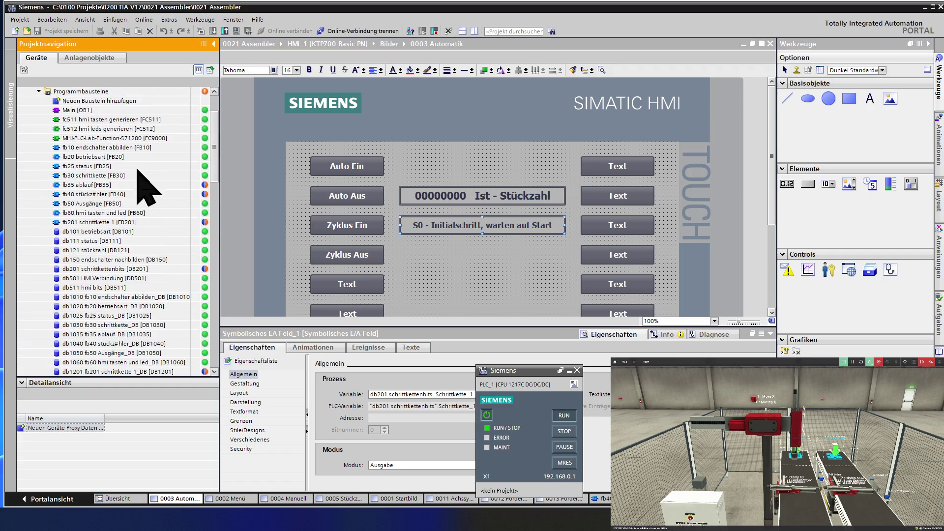
double_click(170, 196)
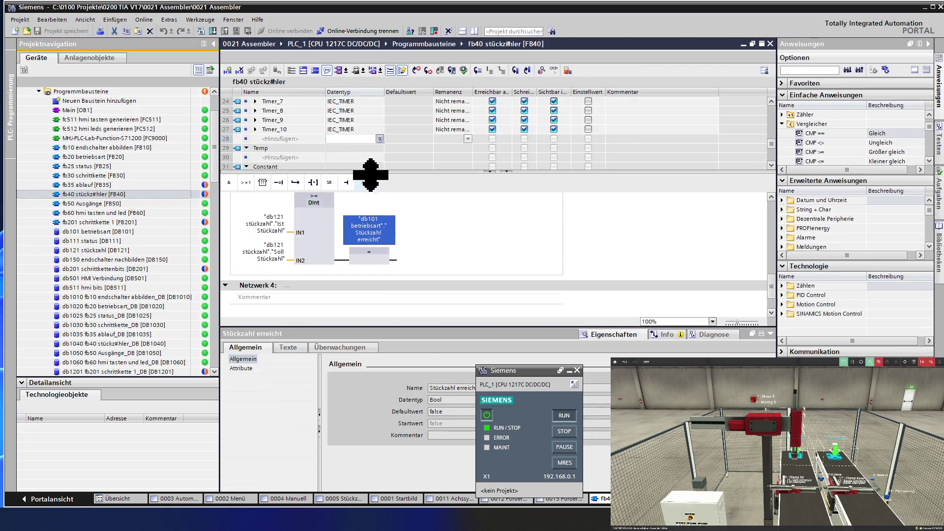
left_click(424, 198)
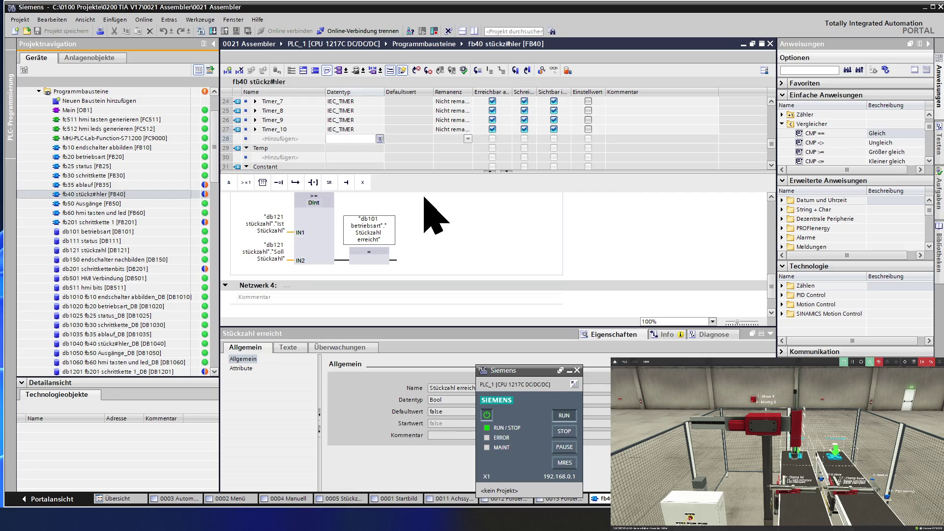
Download to PLC_1 with data blocks set to reinitialisieren, then save the project.
left_click(213, 31)
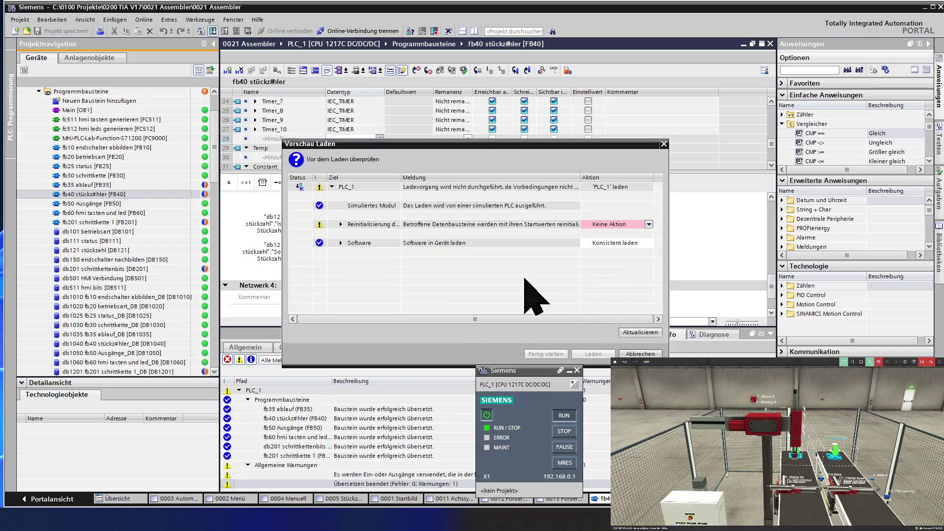
left_click(628, 225)
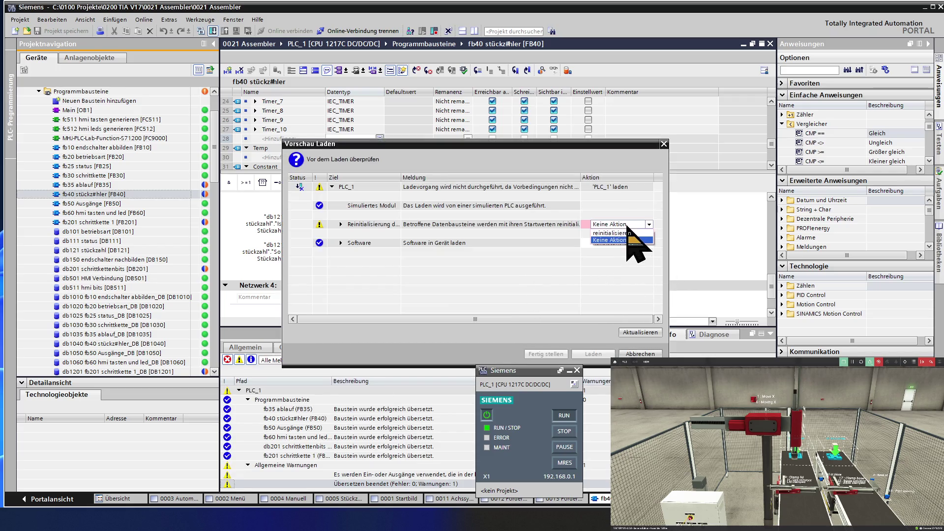
left_click(626, 238)
left_click(602, 355)
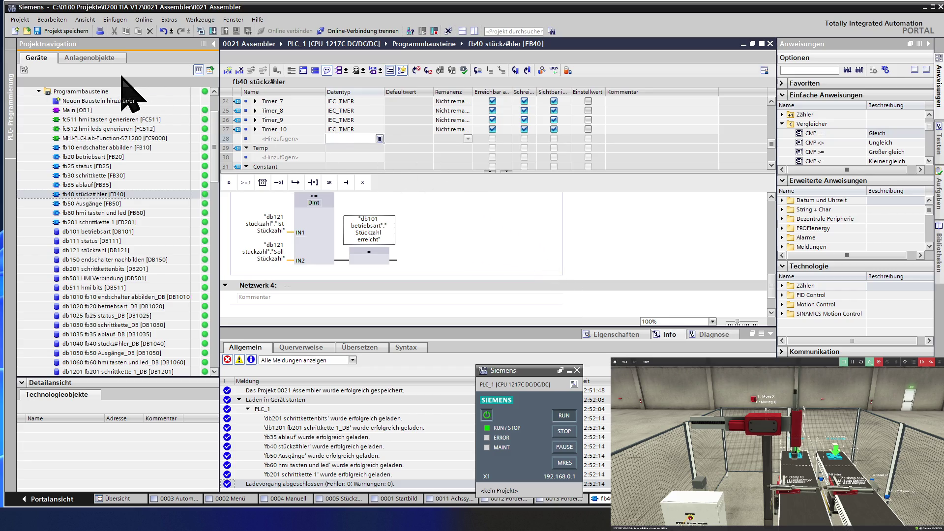
left_click(71, 32)
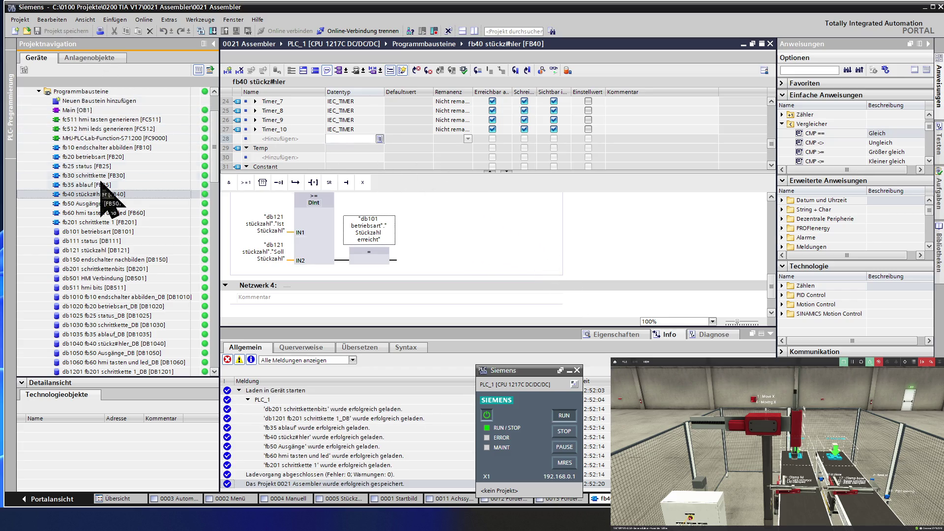
Open 0001 Startbild, compile HMI_1 and start the runtime simulation, confirming with OK.
left_click(149, 257)
scroll(149, 257, "down", 9)
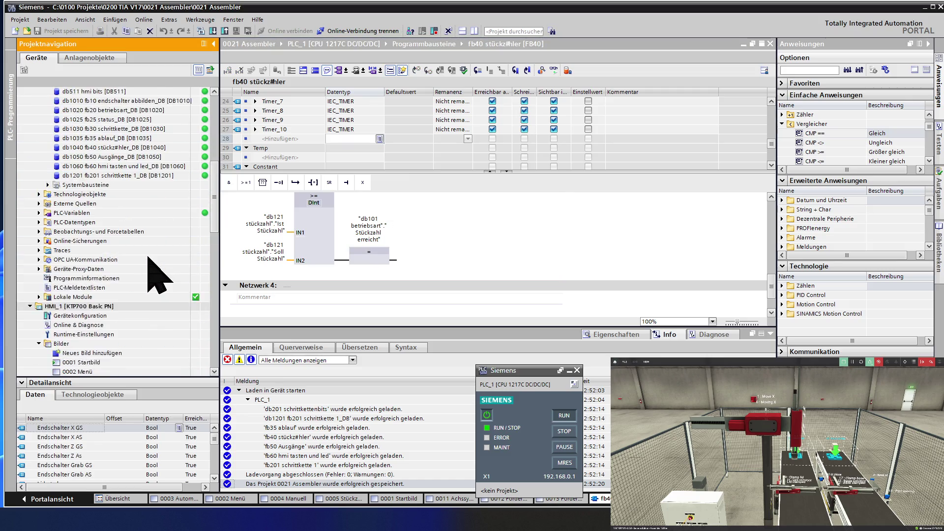
double_click(116, 306)
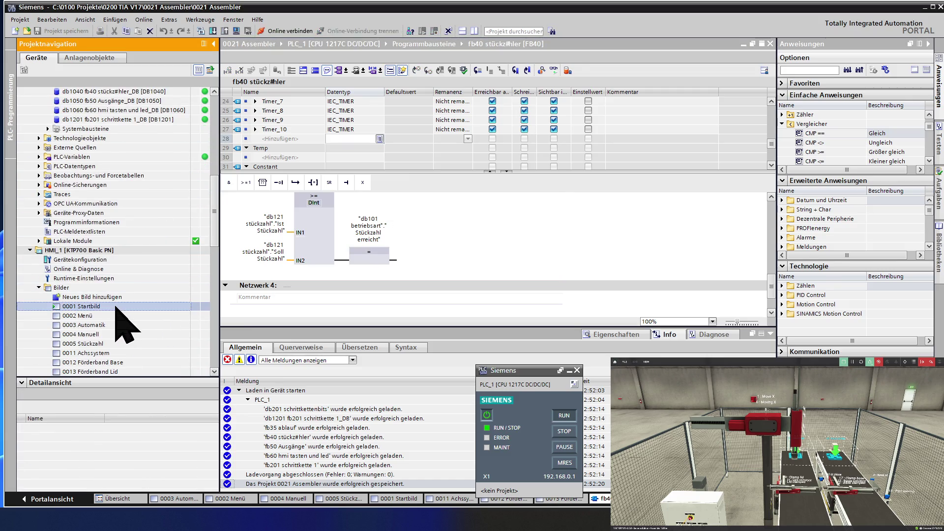
left_click(236, 31)
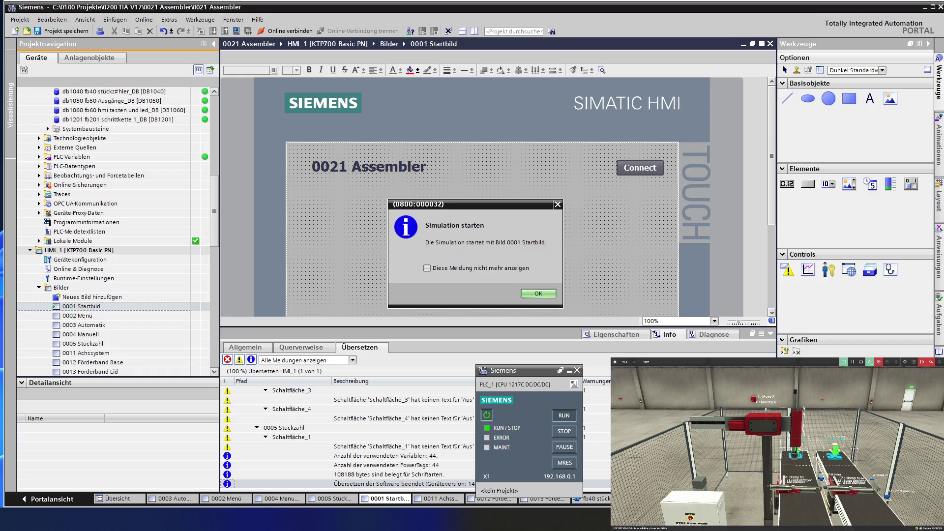
left_click(522, 294)
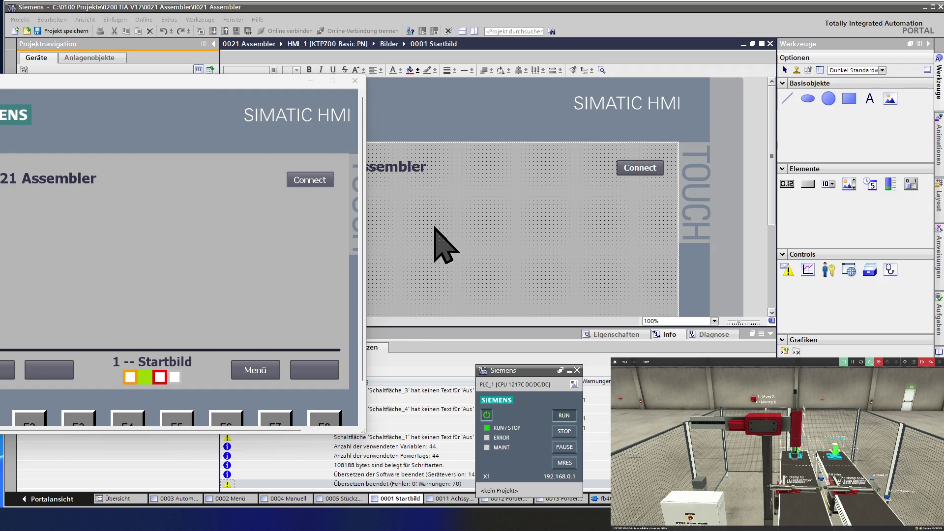
Start the HMI's automatic cycle via Menü > Automatik, then view Factory IO alongside the runtime.
left_click_drag(167, 86, 318, 86)
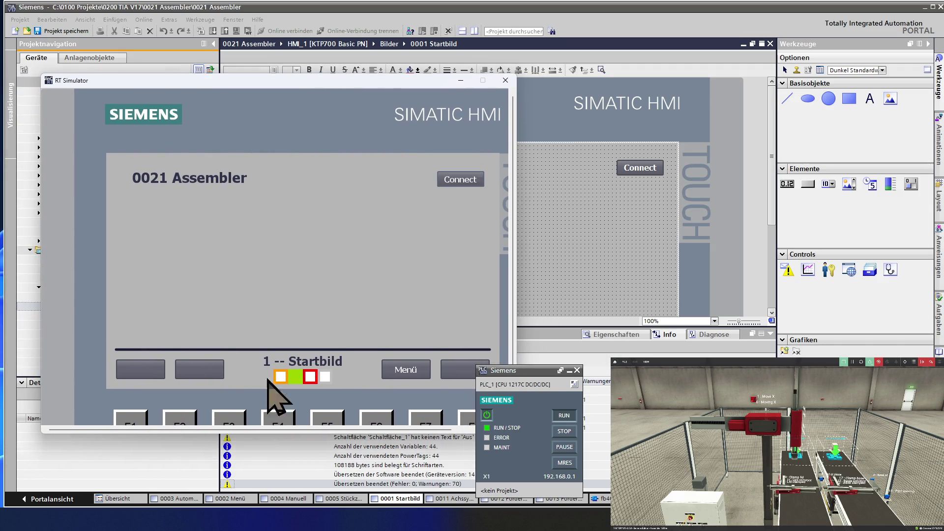
left_click(409, 373)
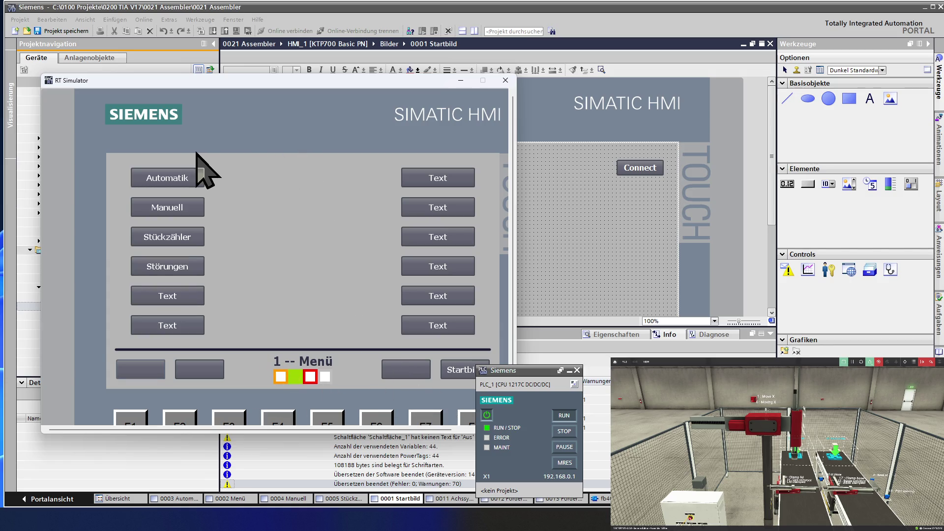
left_click(184, 178)
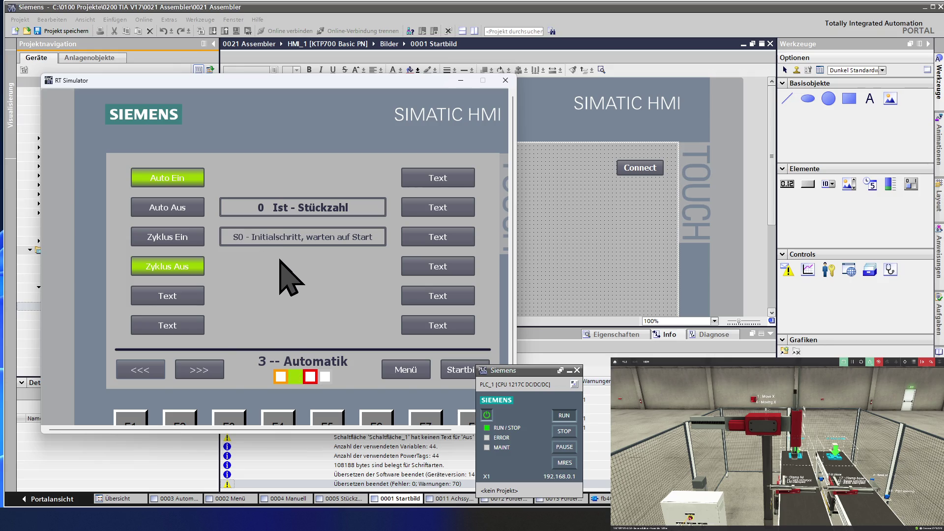
left_click(177, 236)
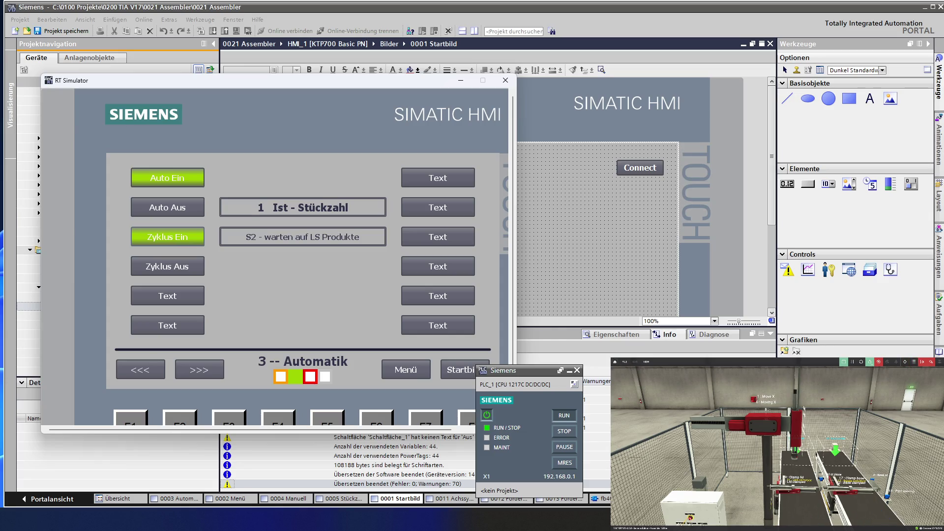
left_click(869, 361)
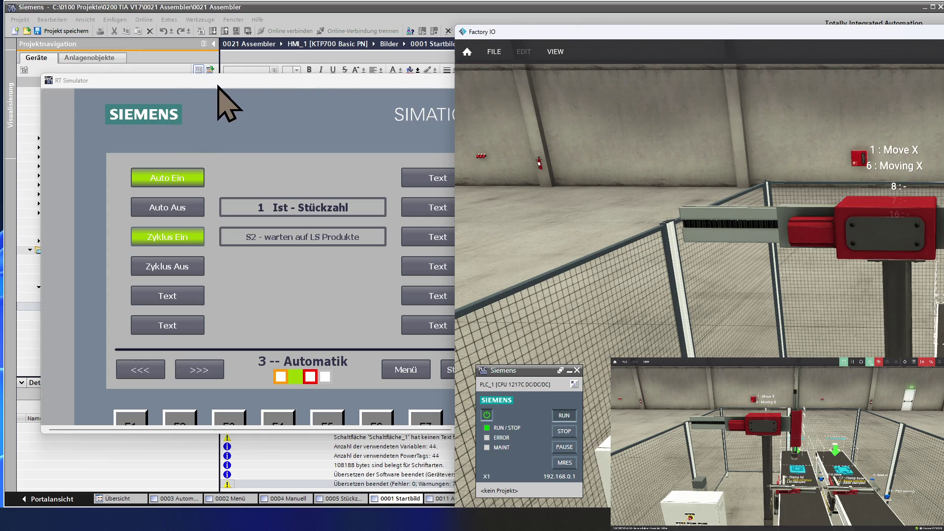
left_click(236, 103)
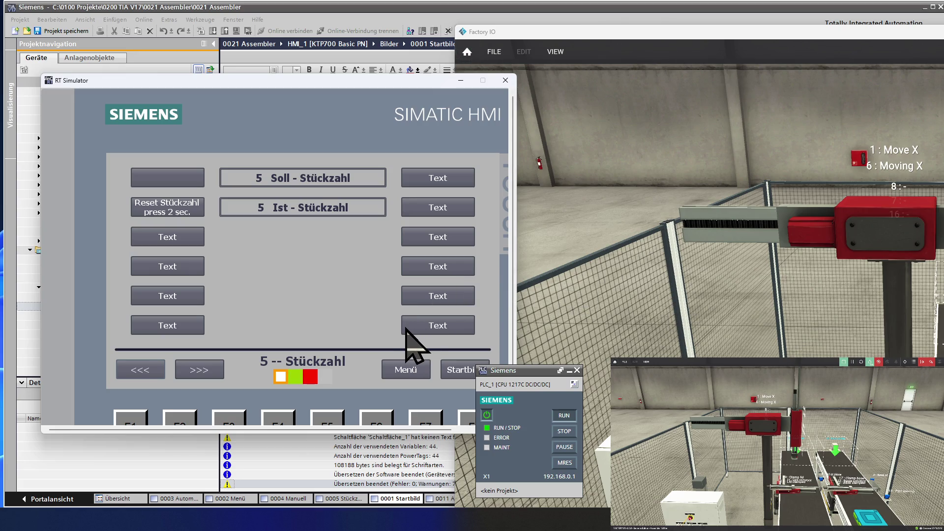
Reset Stückzahl to 0, then step through Manuell, Achssystem, Menü, Automatik and back to Menü.
left_click(180, 209)
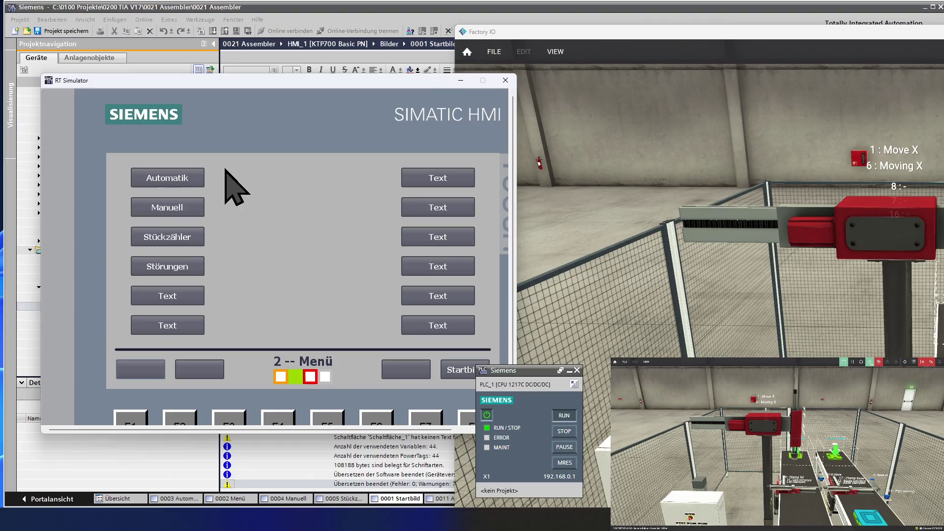
left_click(190, 215)
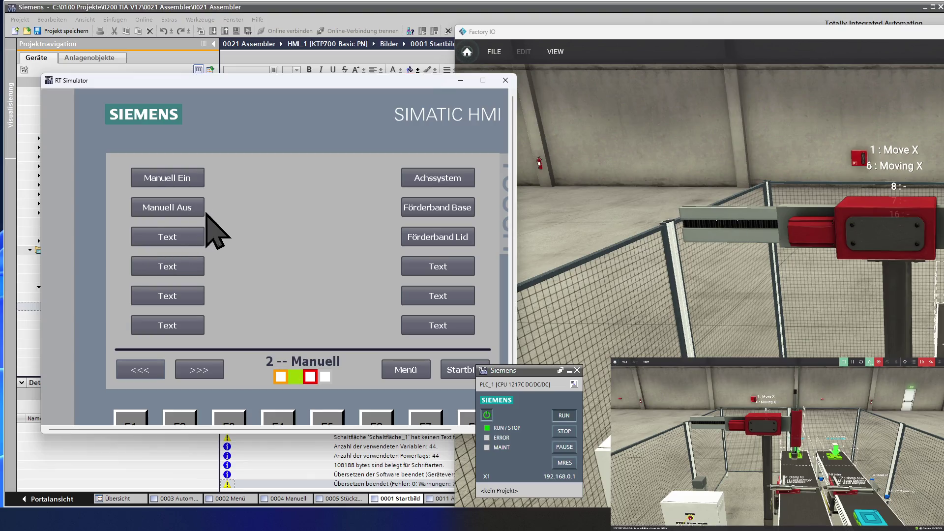
left_click(414, 187)
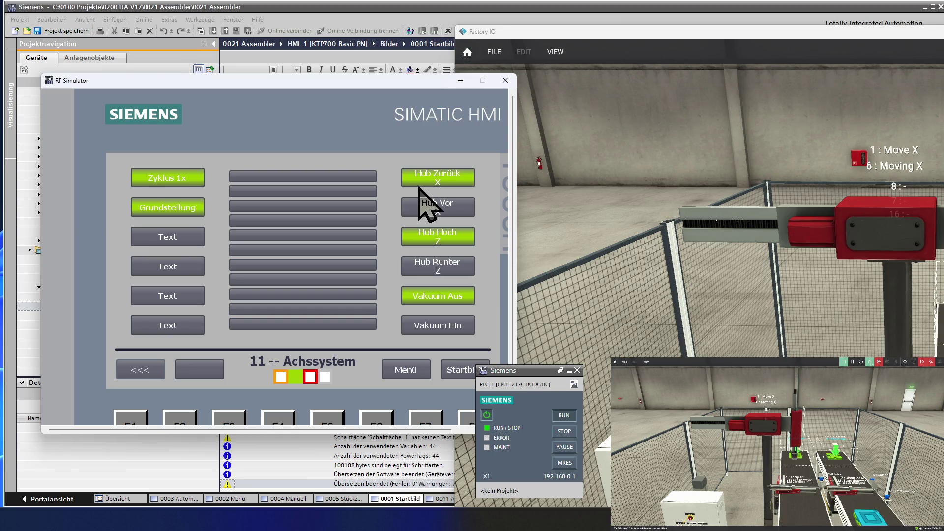
left_click(422, 371)
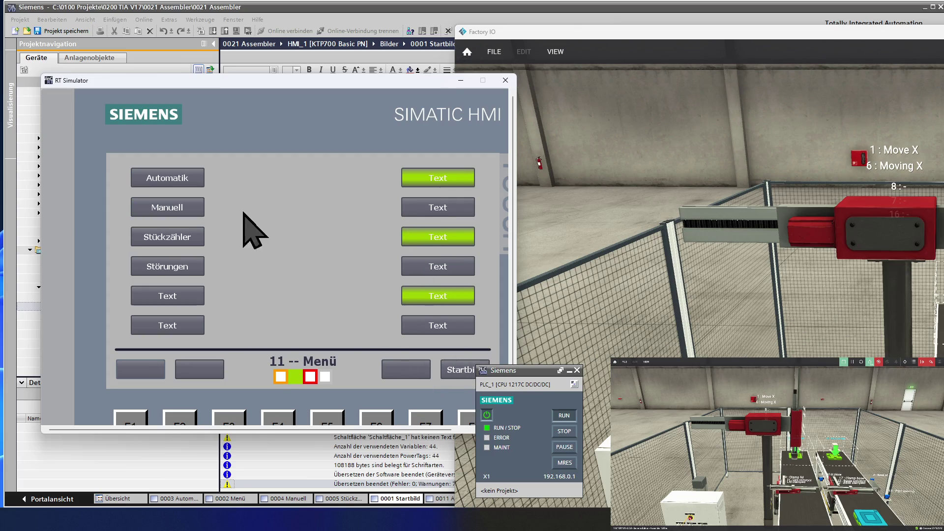
left_click(189, 178)
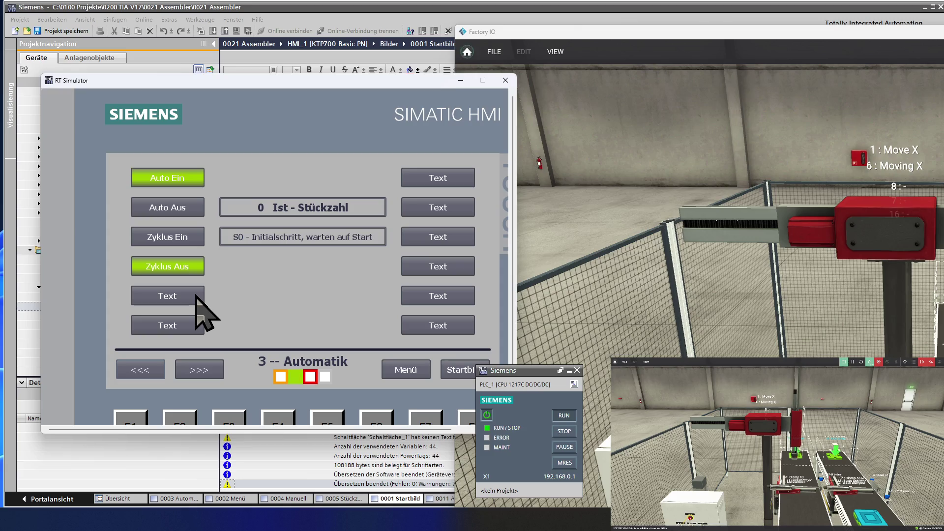
left_click(421, 376)
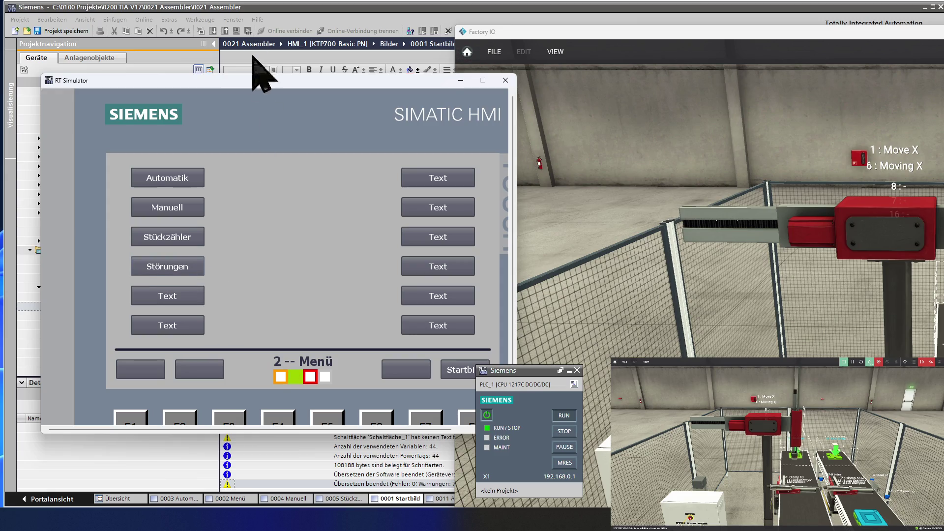
left_click_drag(260, 80, 114, 71)
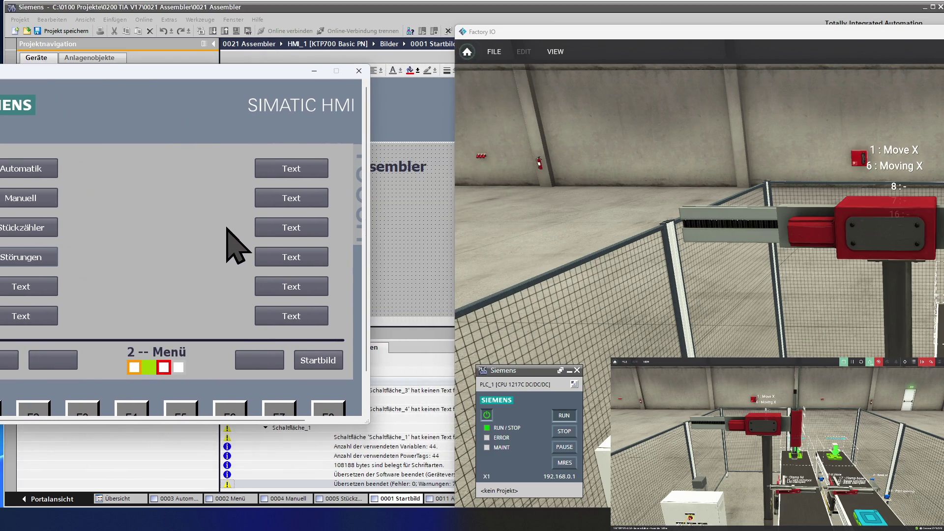
Close the RT Simulator, save the project, and select the 0005 Stückzahl screen.
left_click(358, 72)
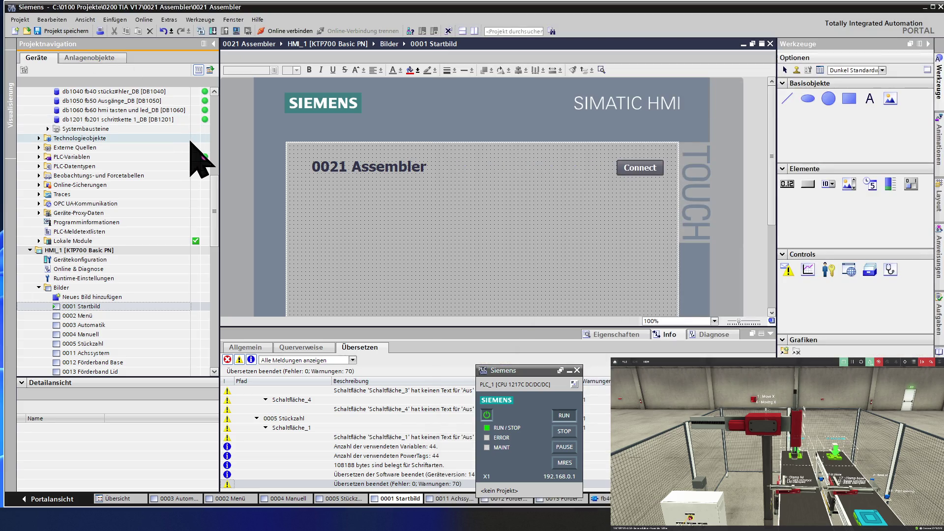
left_click(62, 31)
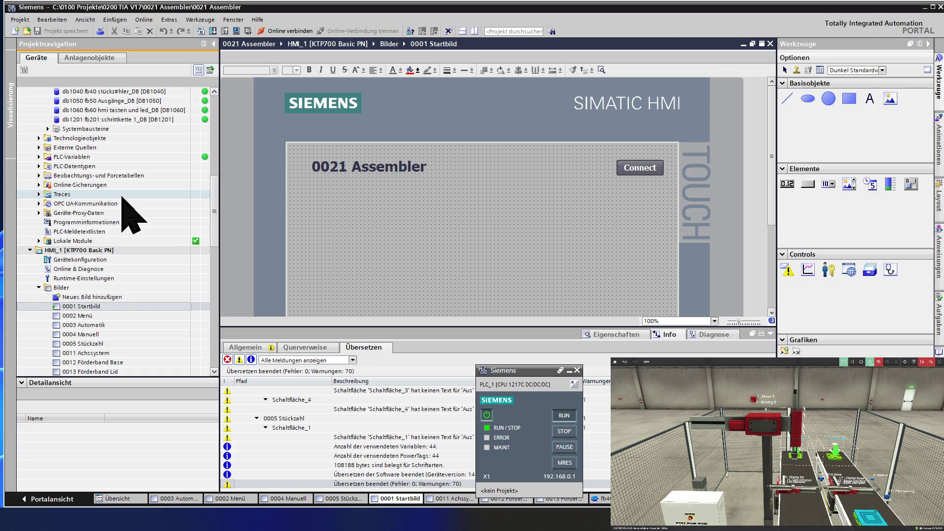
left_click(118, 242)
scroll(119, 242, "down", 1)
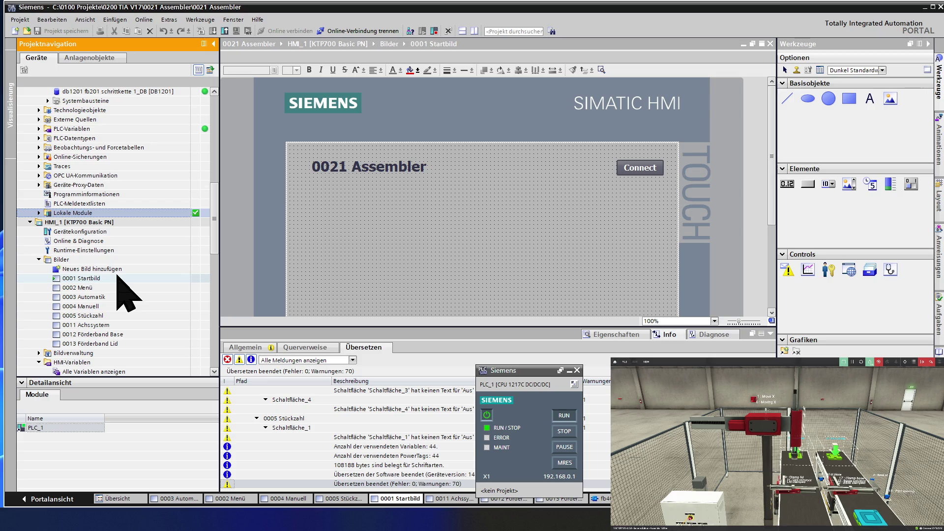
left_click(118, 278)
scroll(118, 277, "down", 2)
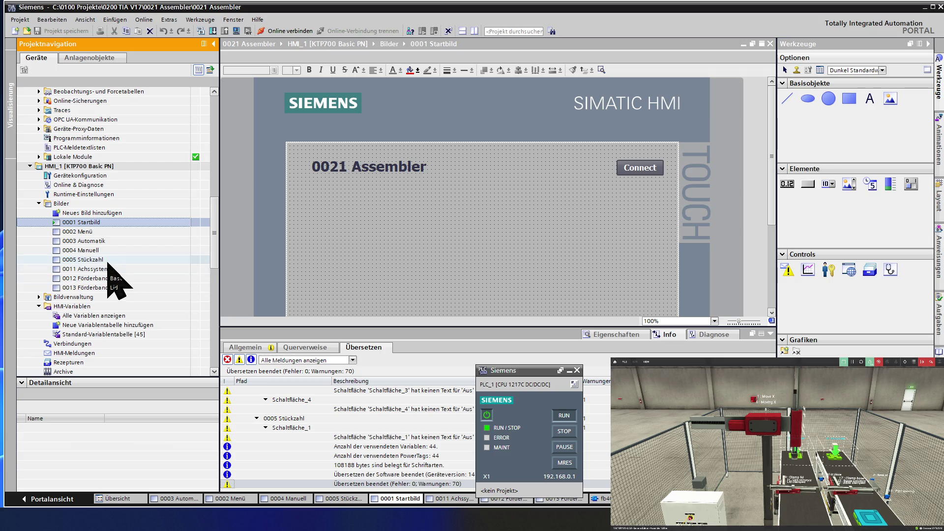
left_click(109, 260)
Copy and paste 0005 Stückzahl, rename the duplicate to 0006 Störungen, and open it.
right_click(108, 260)
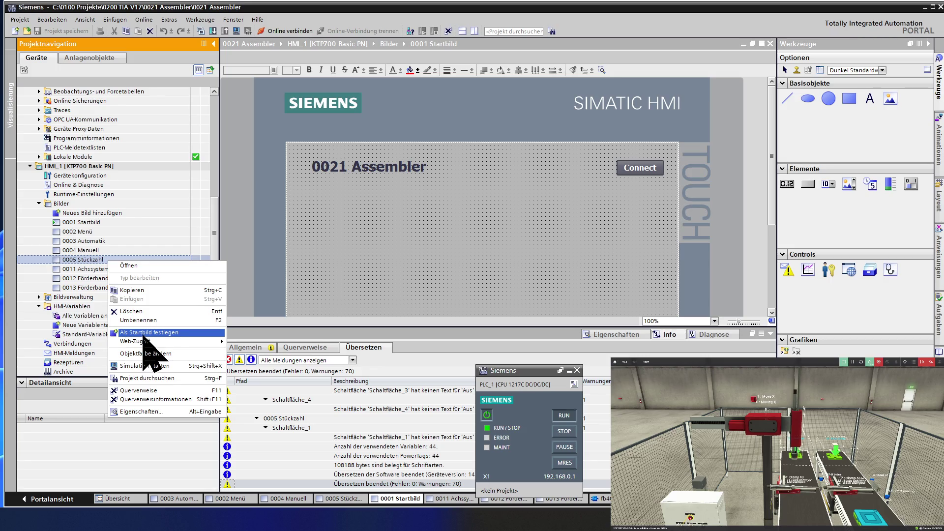
left_click(152, 265)
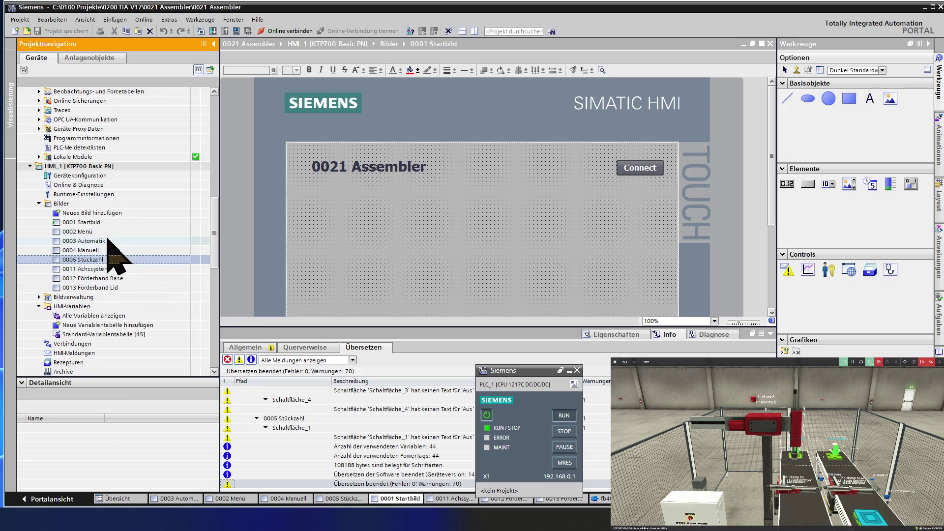
right_click(105, 261)
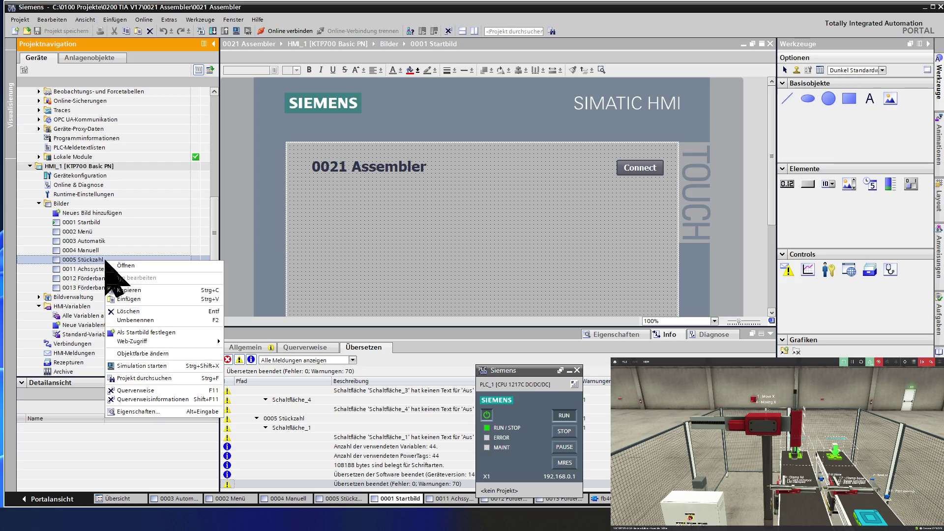
left_click(118, 299)
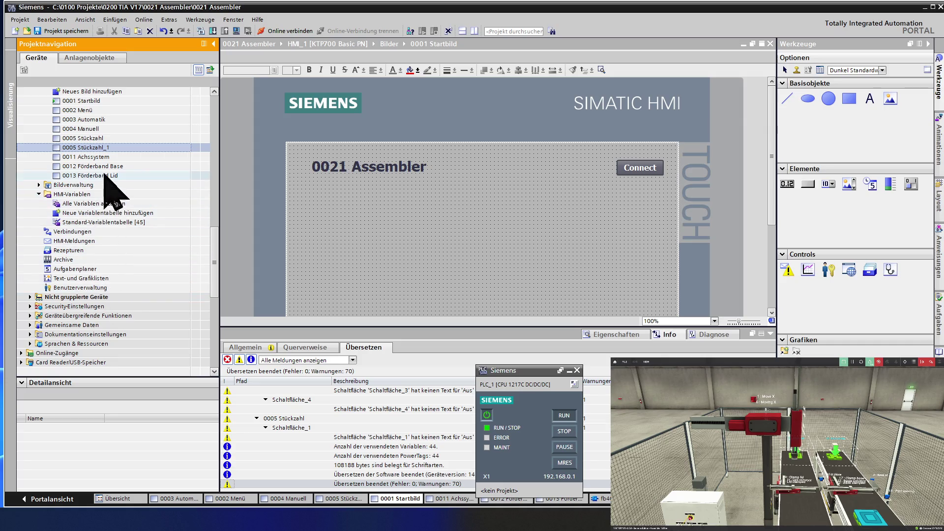
left_click(118, 148)
type("0005 St")
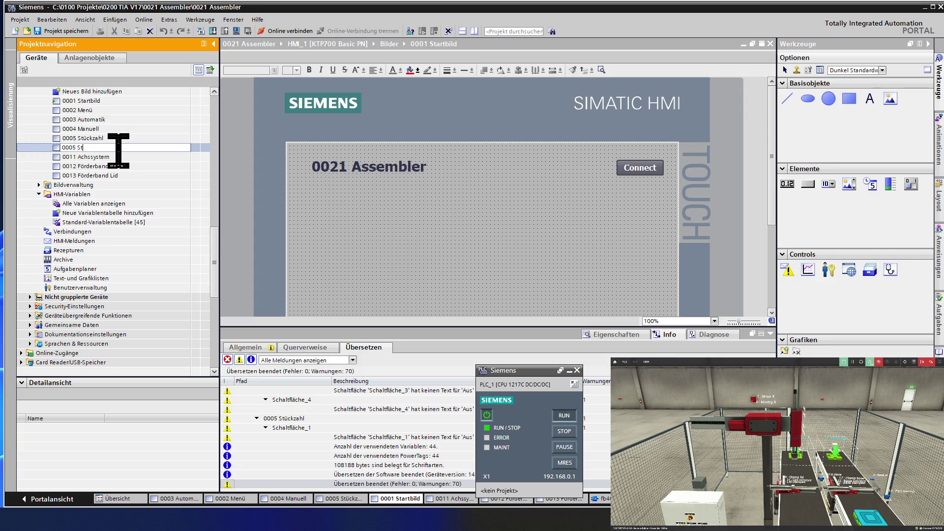
type("örungen")
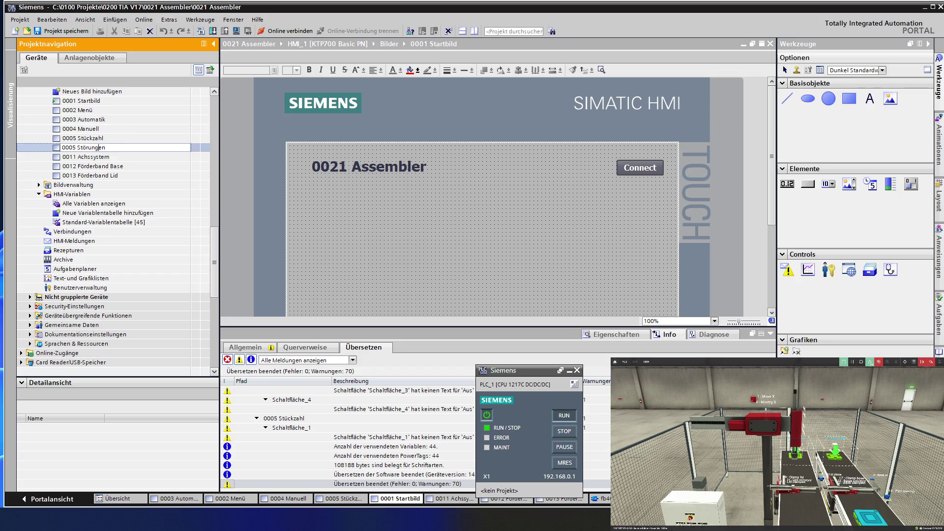
key("BackSpace")
type("6")
key("Return")
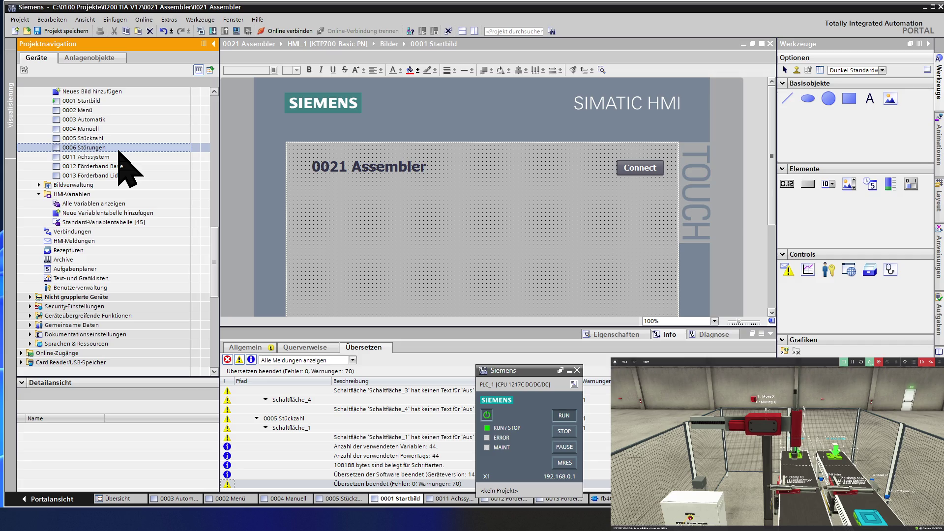
double_click(118, 148)
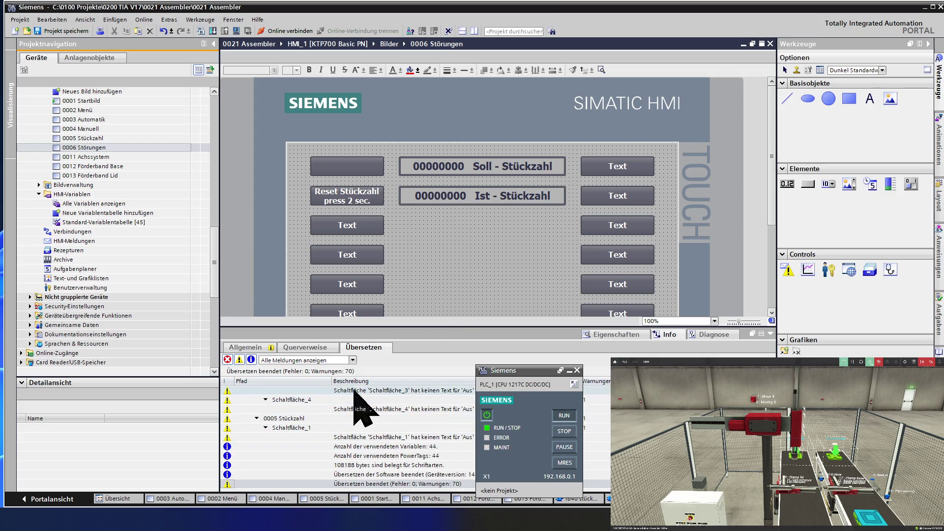
left_click(615, 335)
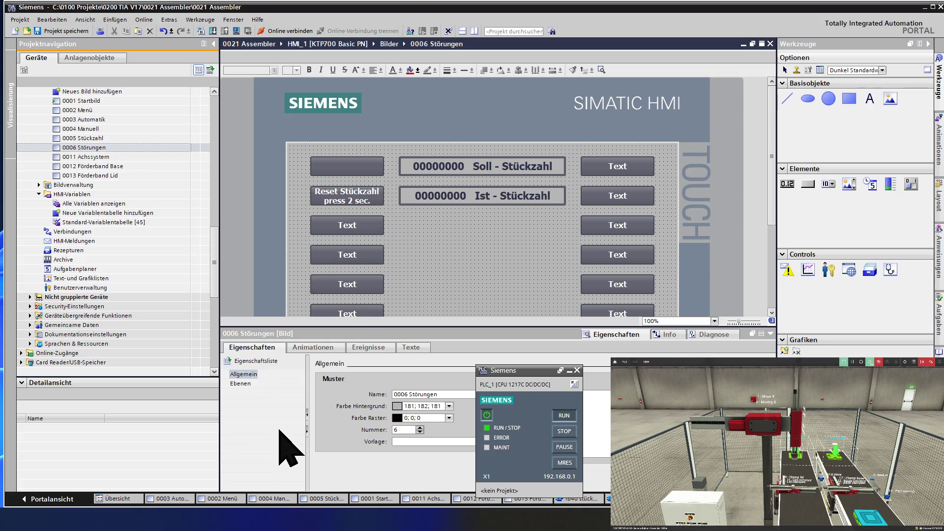
left_click(252, 375)
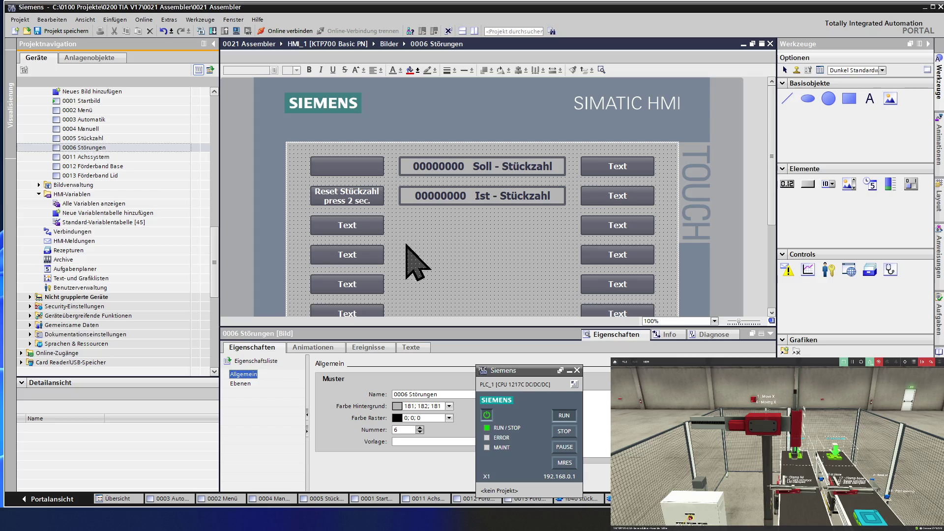
left_click(460, 263)
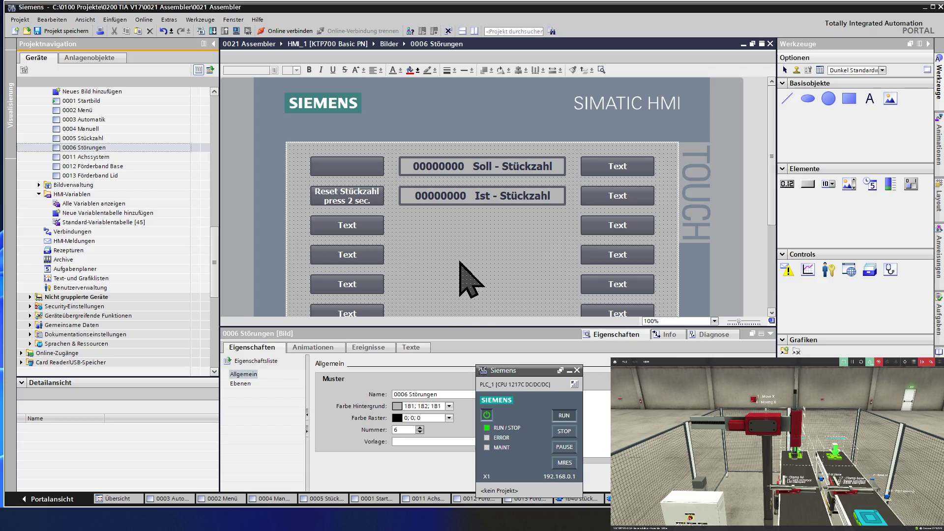
scroll(460, 262, "down", 2, "ctrl")
scroll(460, 262, "down", 1, "ctrl")
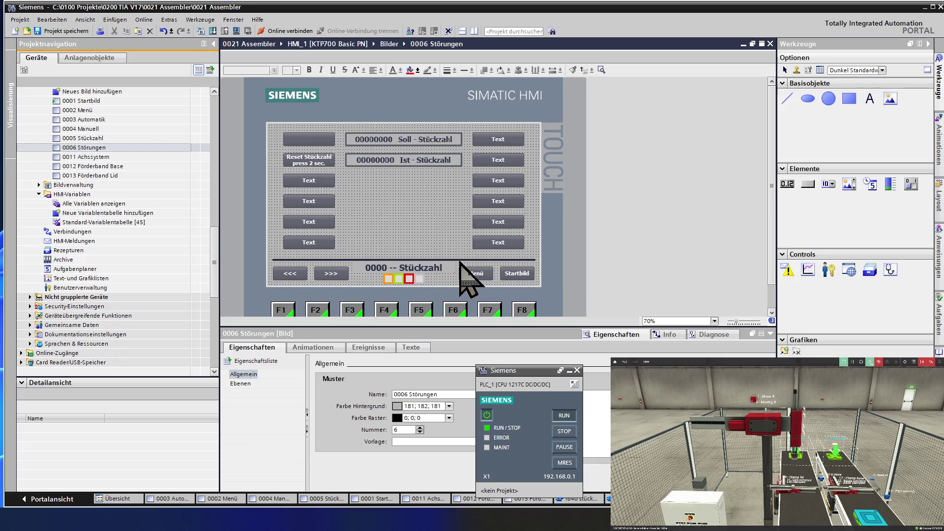
left_click(432, 268)
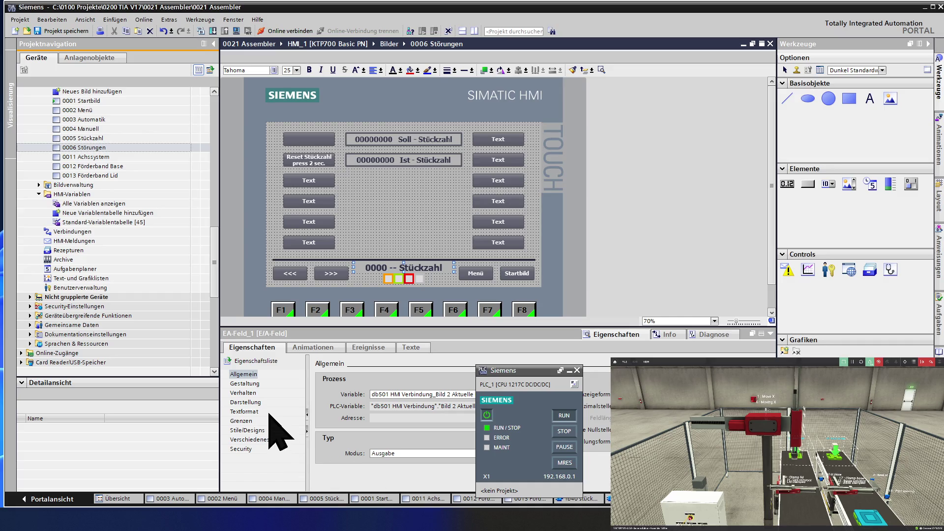
left_click(253, 402)
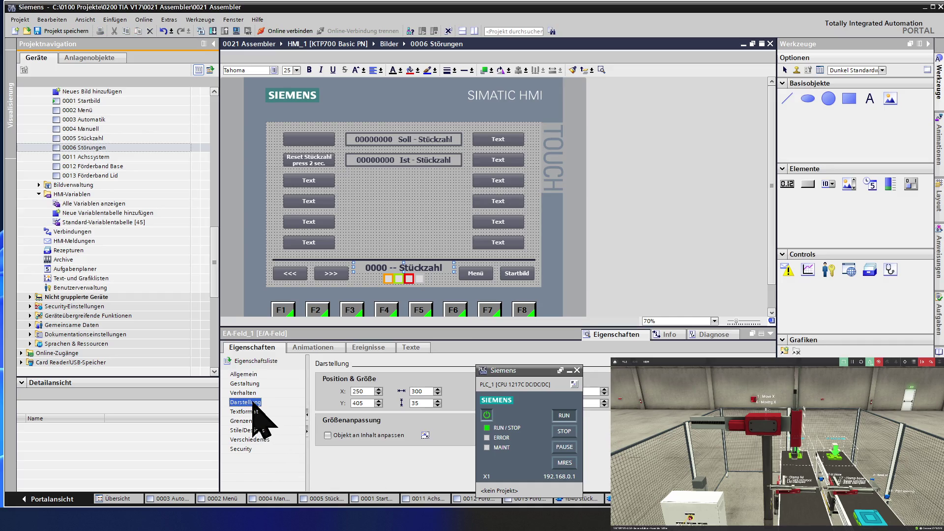
left_click(248, 383)
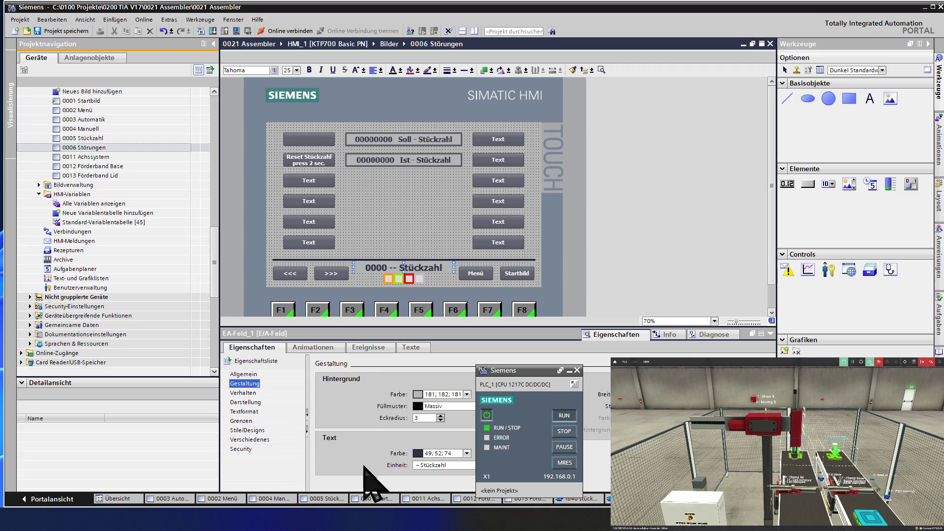
left_click(458, 463)
key("BackSpace")
key("BackSpace")
key("BackSpace")
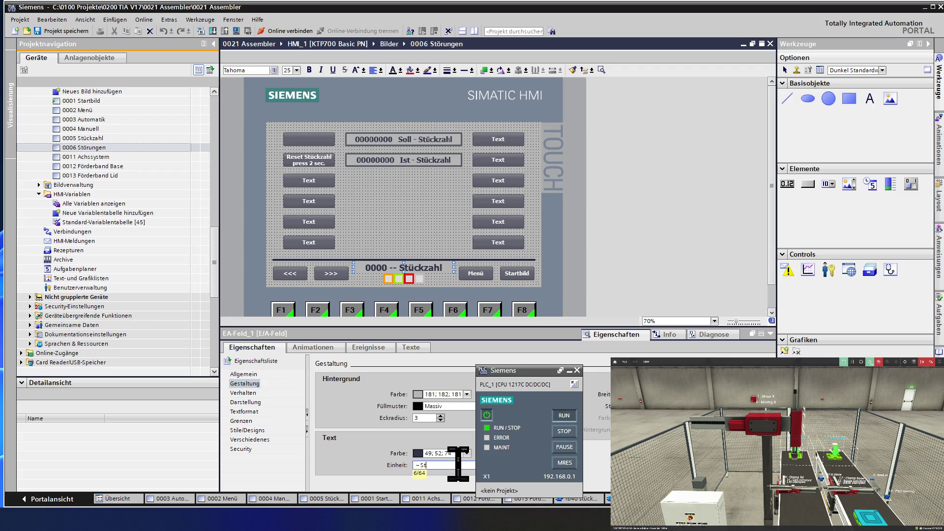
type("örungen")
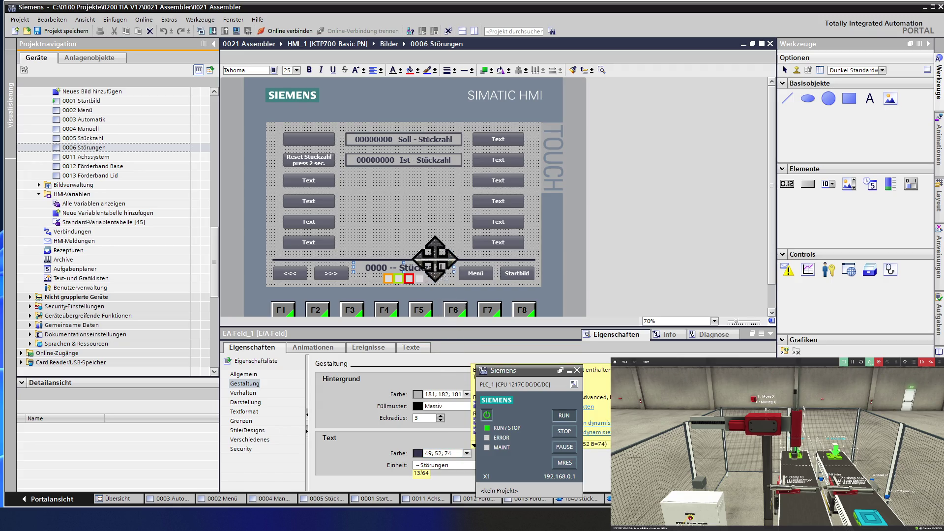
left_click(425, 238)
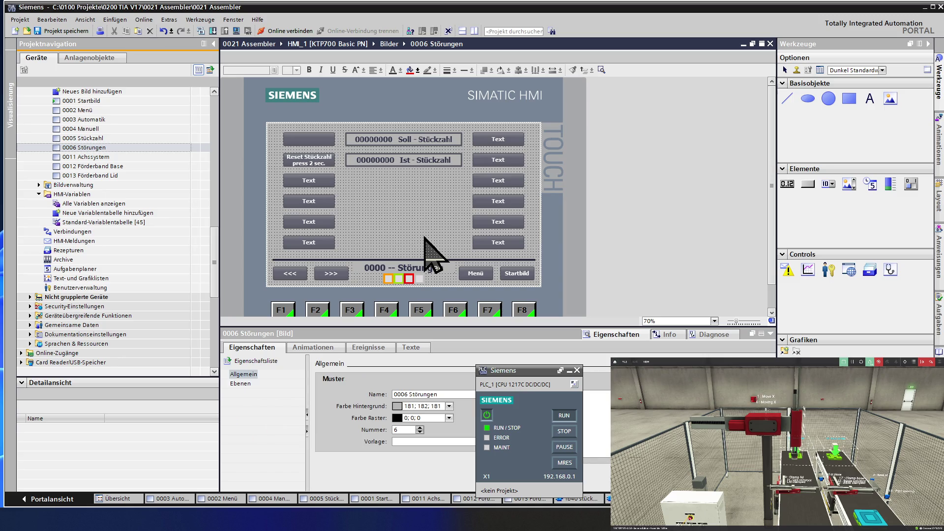
left_click(850, 184)
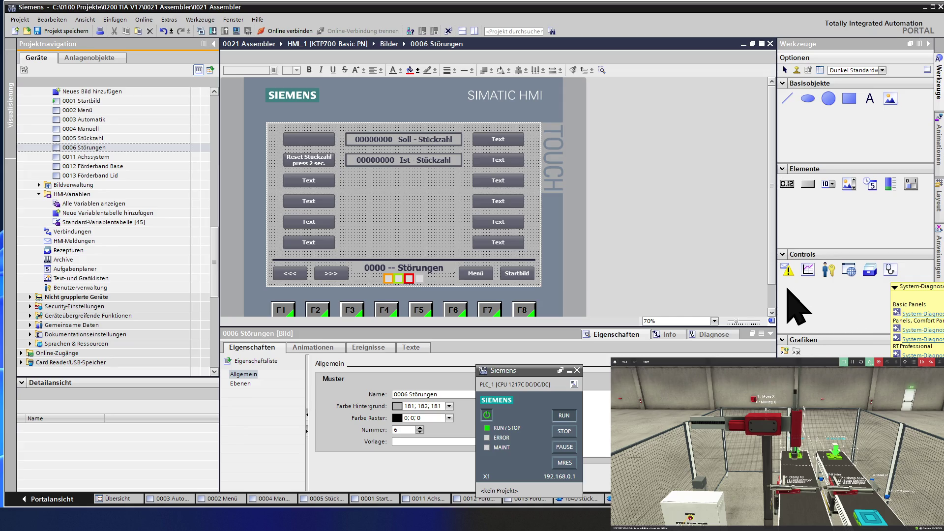
Place a Meldeanzeige alarm view on 0006 Störungen at X 91, Y 10, covering the middle buttons.
mouse_move(787, 277)
left_mouse_down()
mouse_move(796, 278)
mouse_move(415, 228)
mouse_move(383, 207)
mouse_move(421, 212)
mouse_move(390, 219)
mouse_move(411, 187)
mouse_move(435, 175)
mouse_move(402, 181)
left_mouse_up()
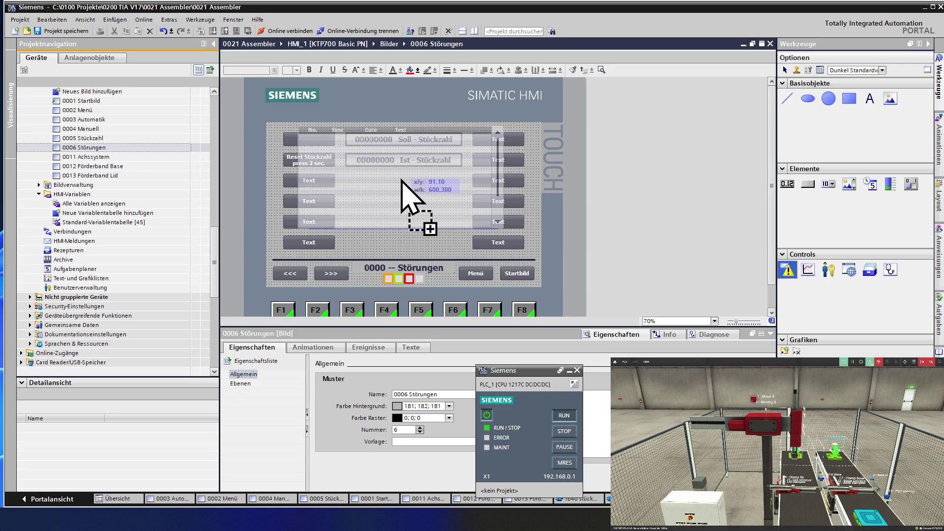
left_click_drag(401, 180, 402, 181)
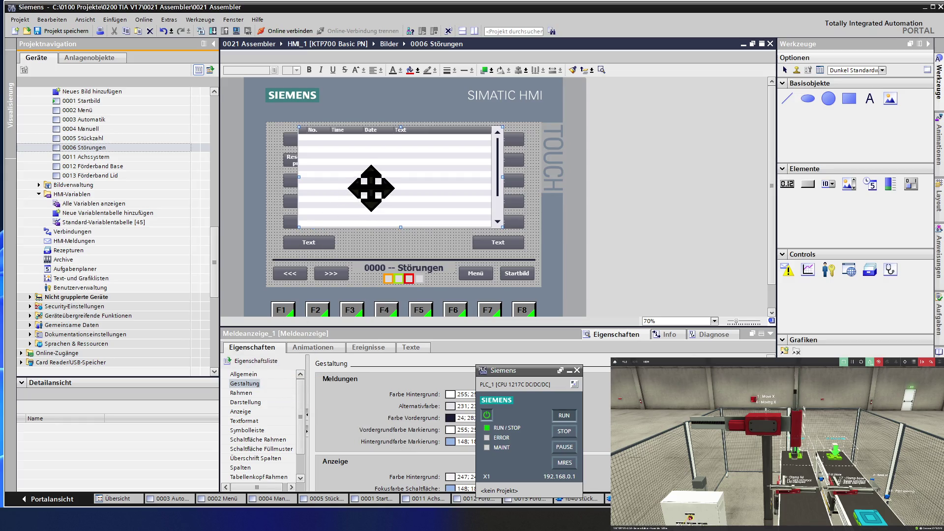
left_click(250, 374)
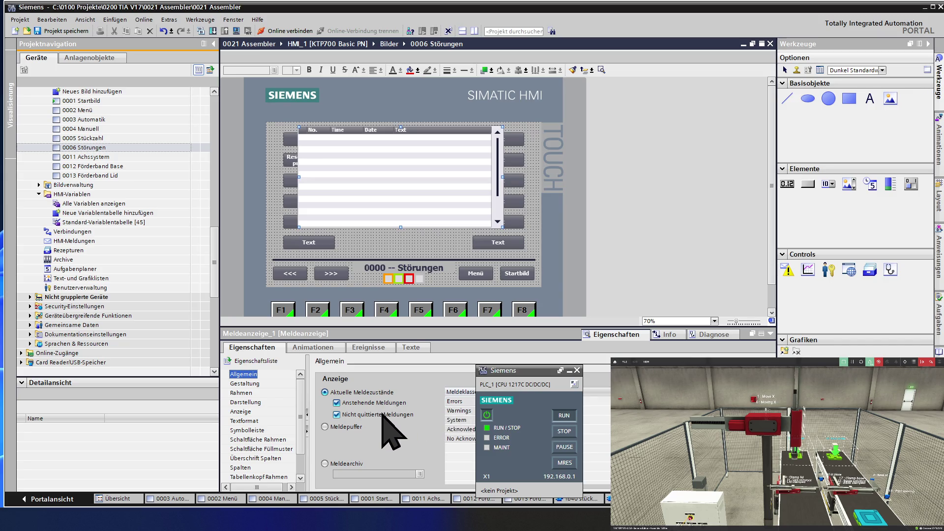
left_click(251, 383)
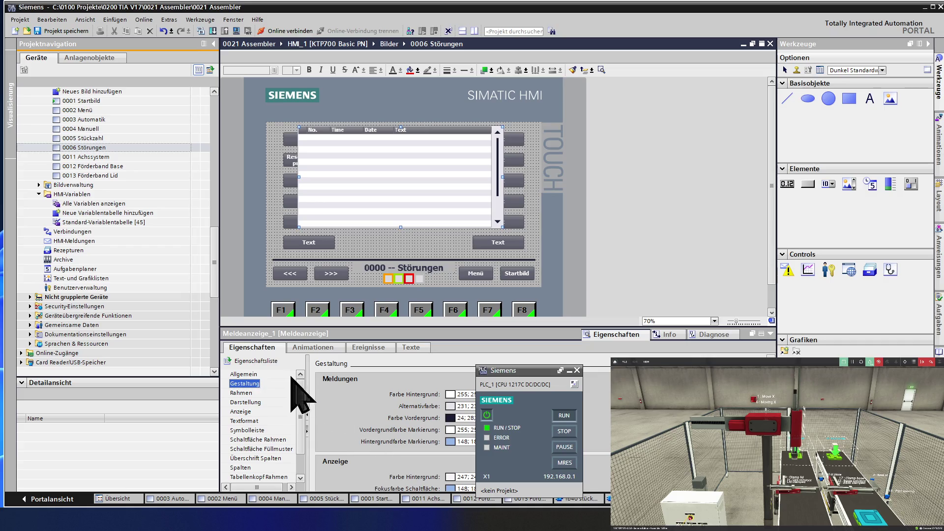
left_click(248, 393)
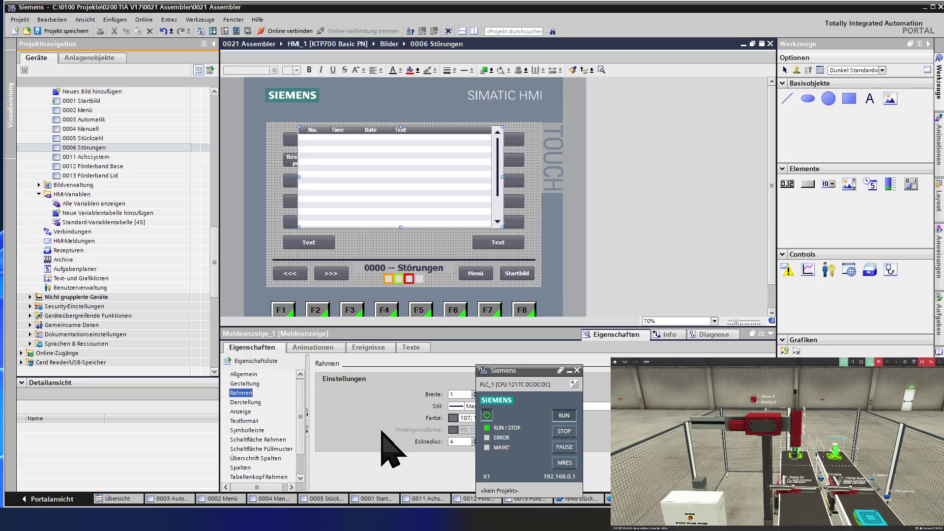
left_click(259, 402)
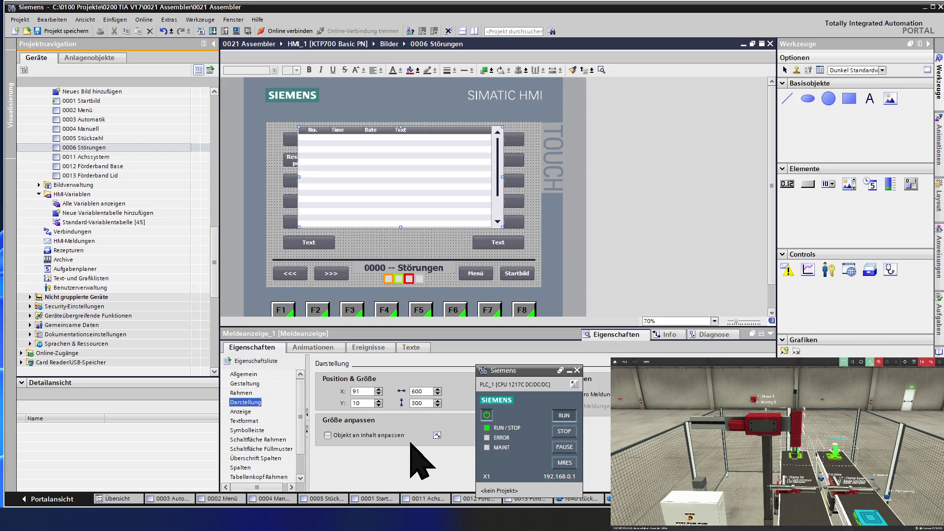
left_click(243, 412)
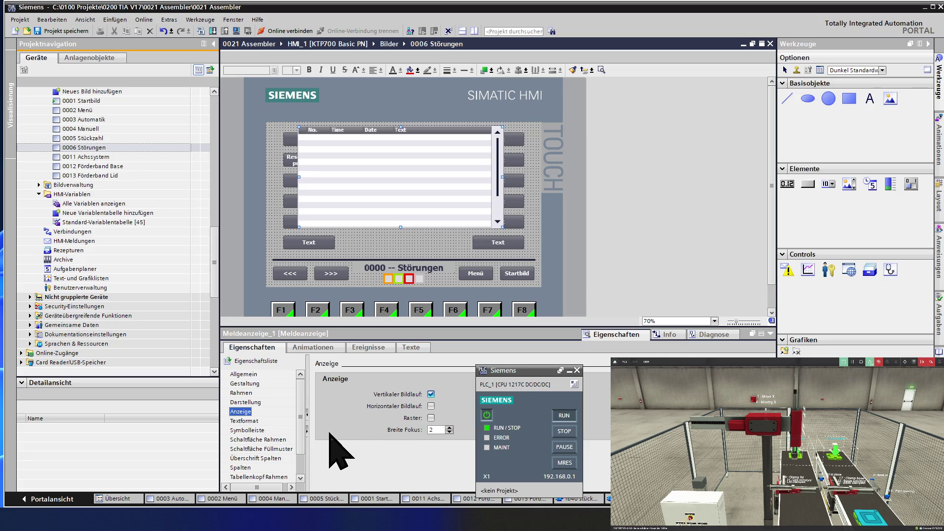
left_click(254, 421)
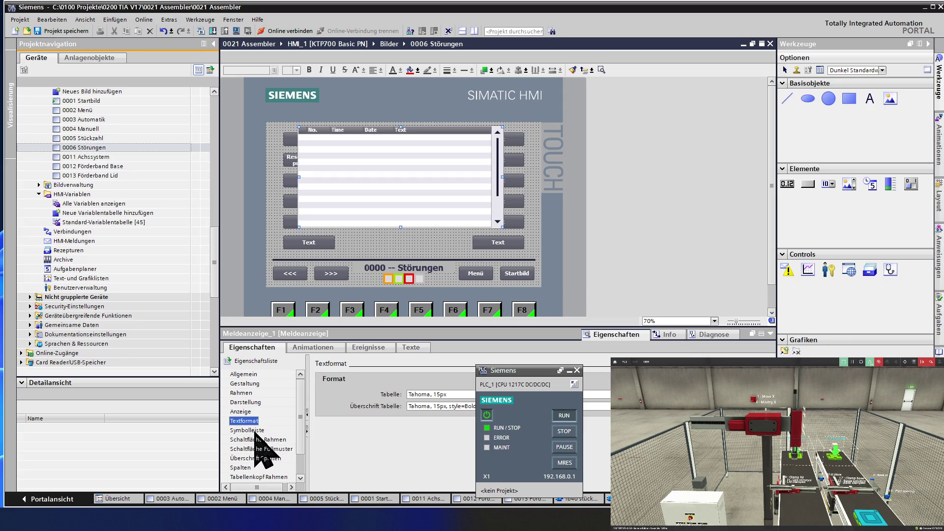
left_click(255, 431)
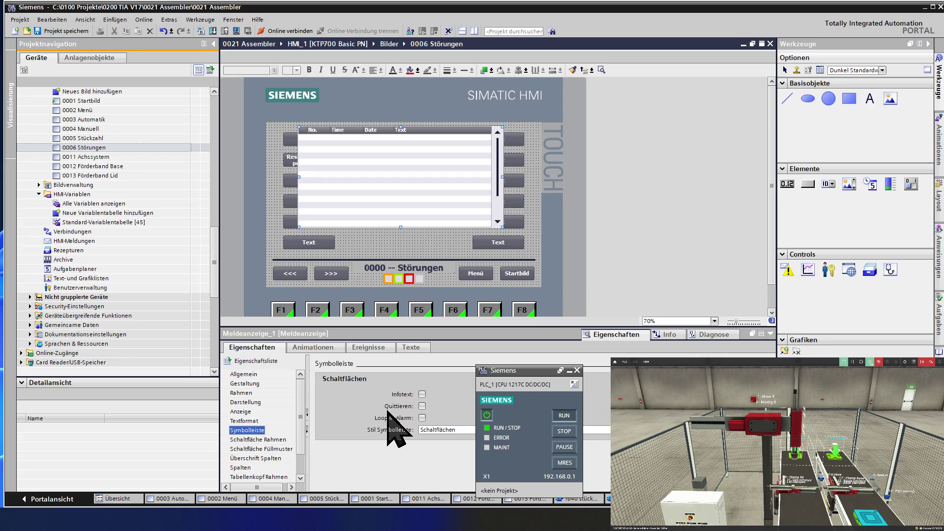
left_click(422, 407)
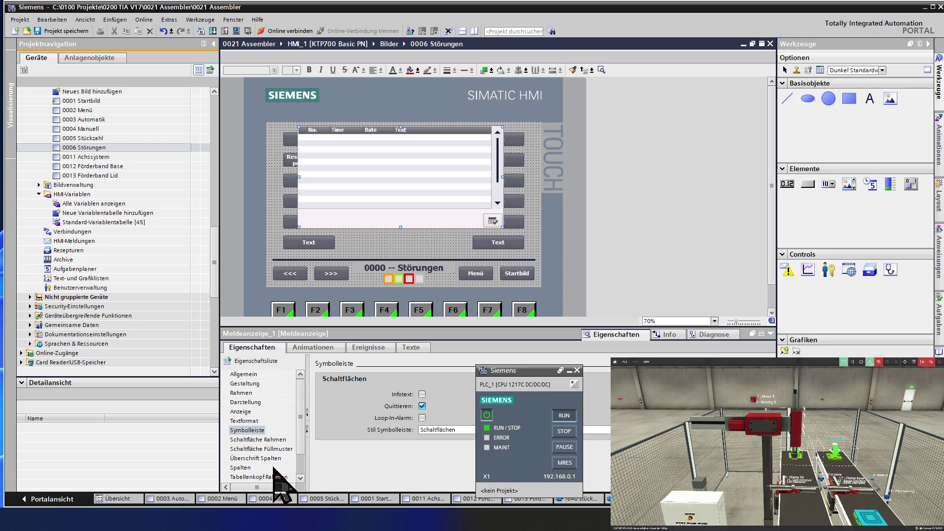
left_click(275, 459)
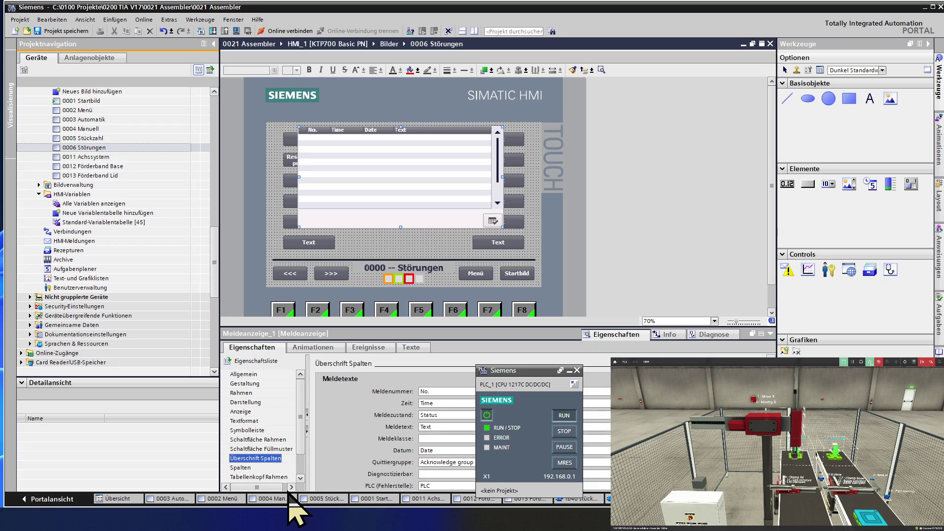
scroll(290, 493, "down", 1)
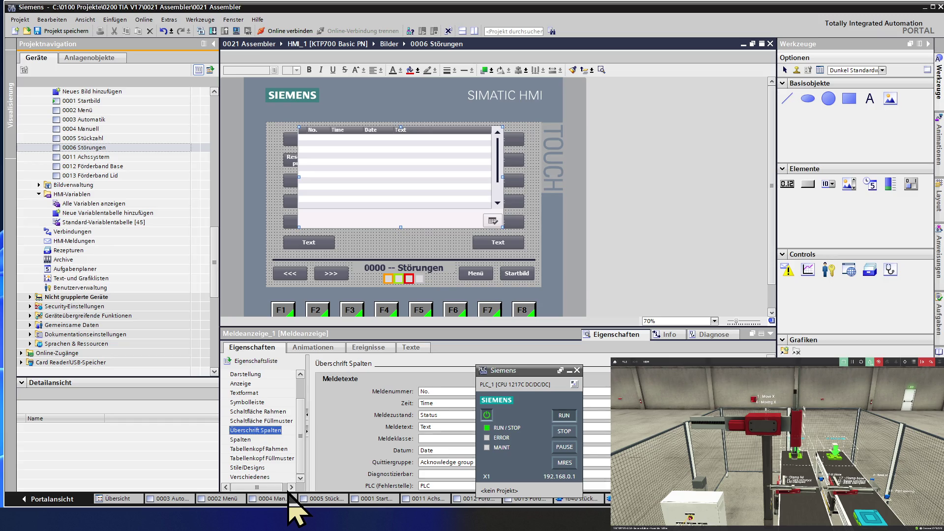
scroll(289, 492, "up", 1)
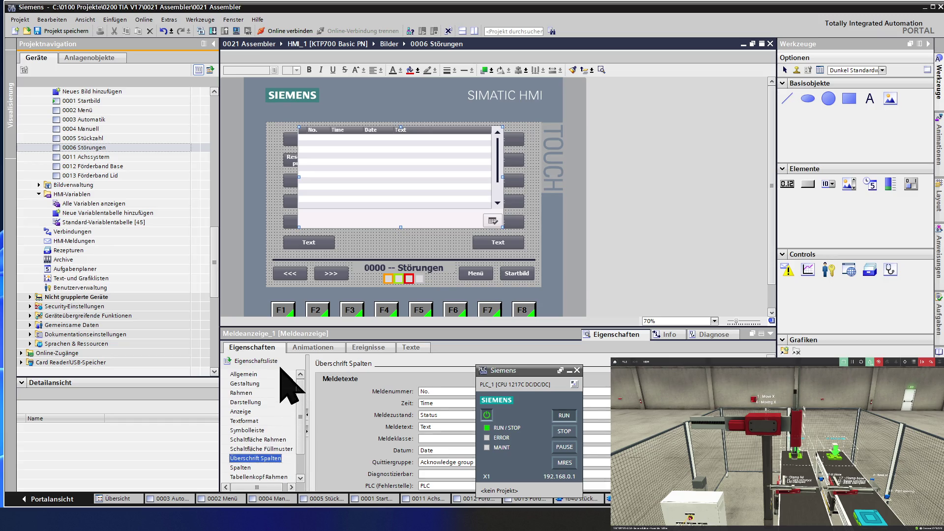
left_click(261, 375)
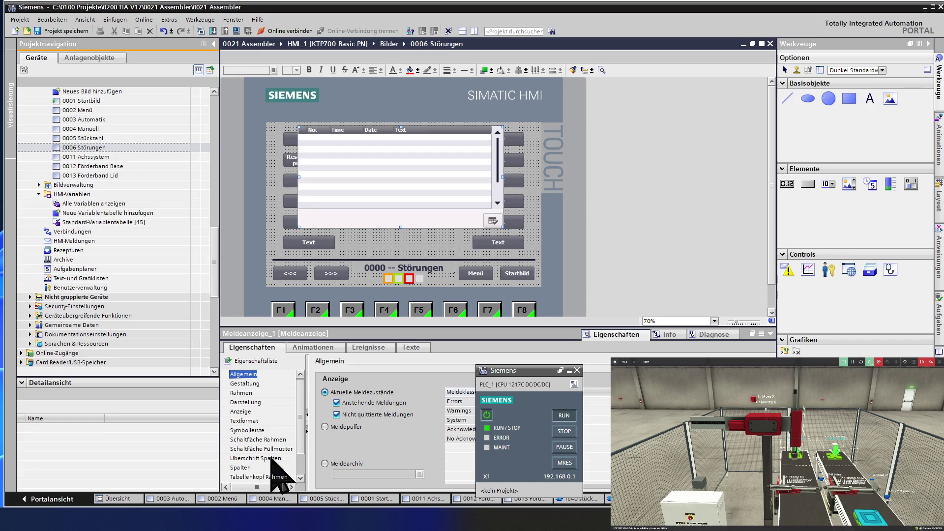
left_click(265, 432)
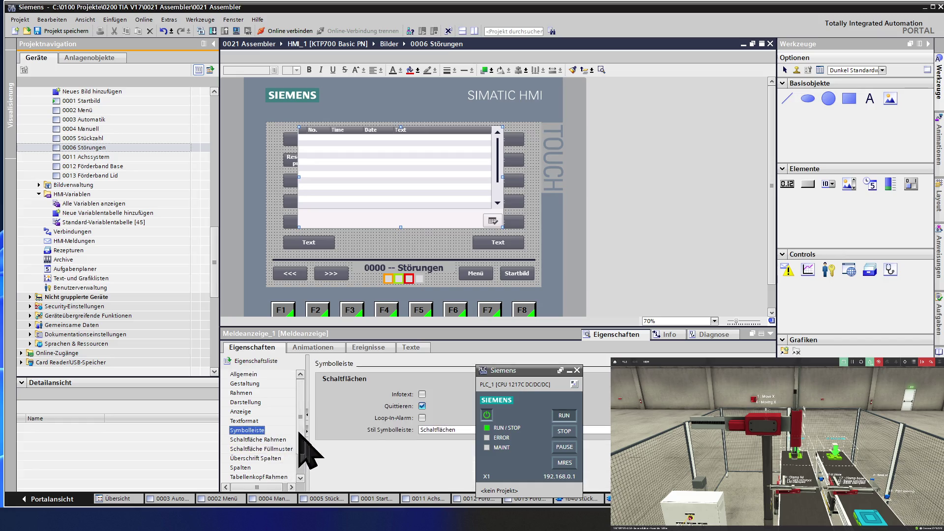
left_click(422, 406)
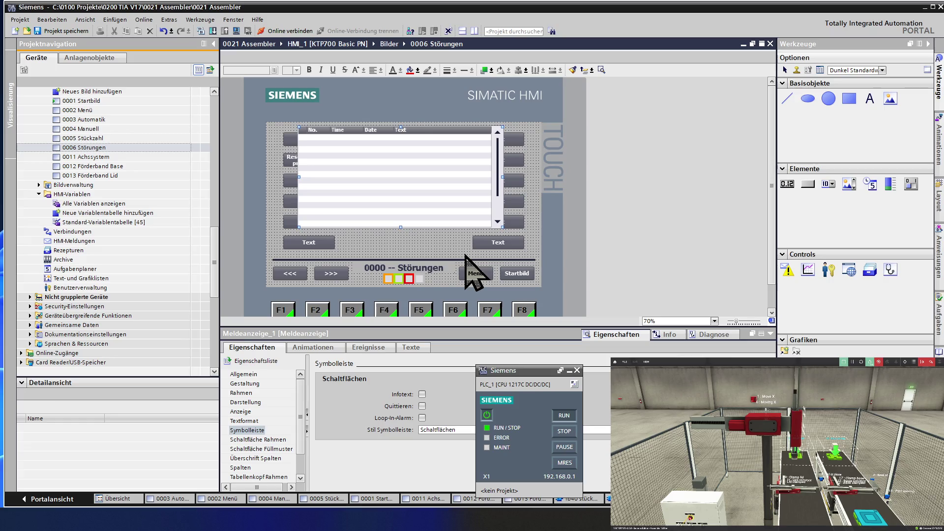
left_click(501, 241)
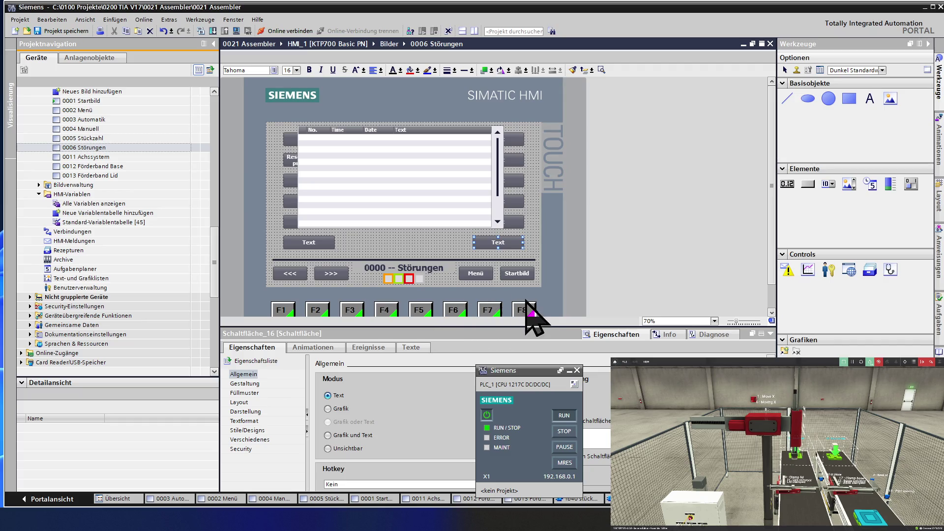
left_click(526, 310)
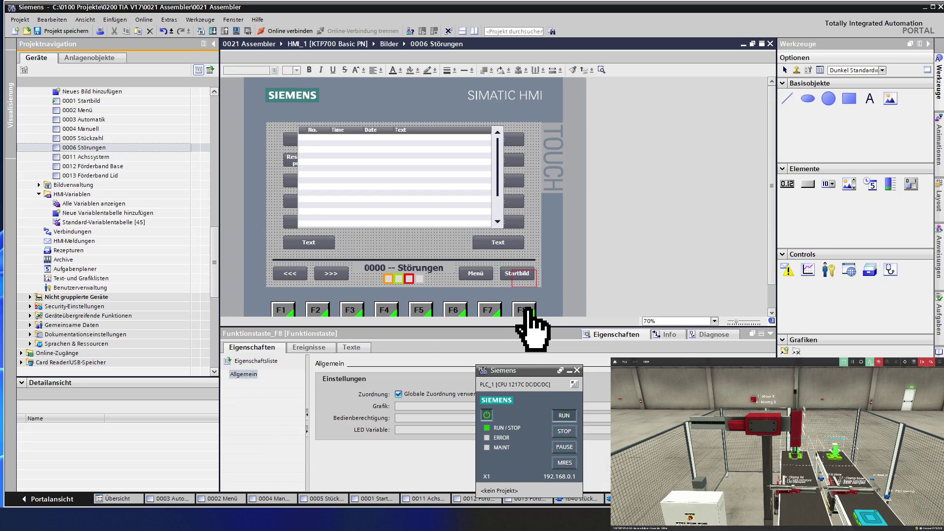
Bring up the context menu of the 0006 Störungen screen in the project tree.
scroll(441, 224, "down", 1)
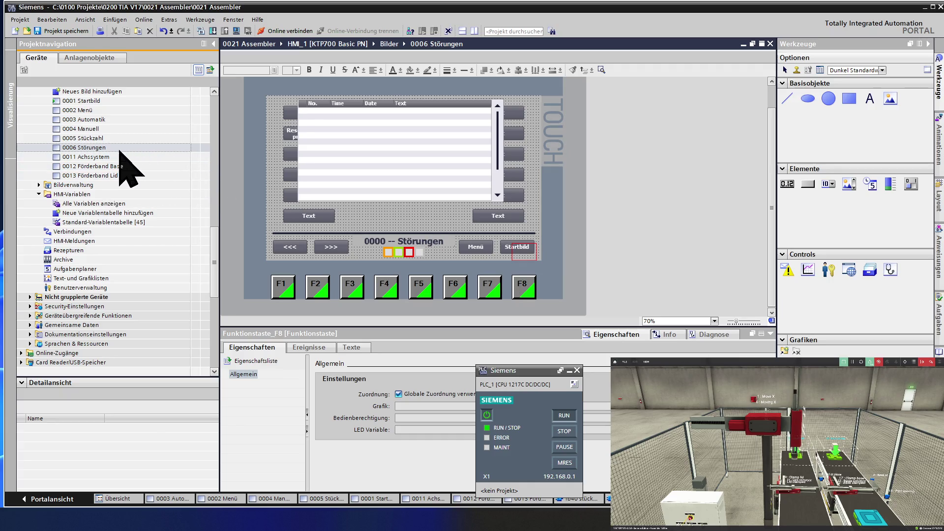
right_click(112, 148)
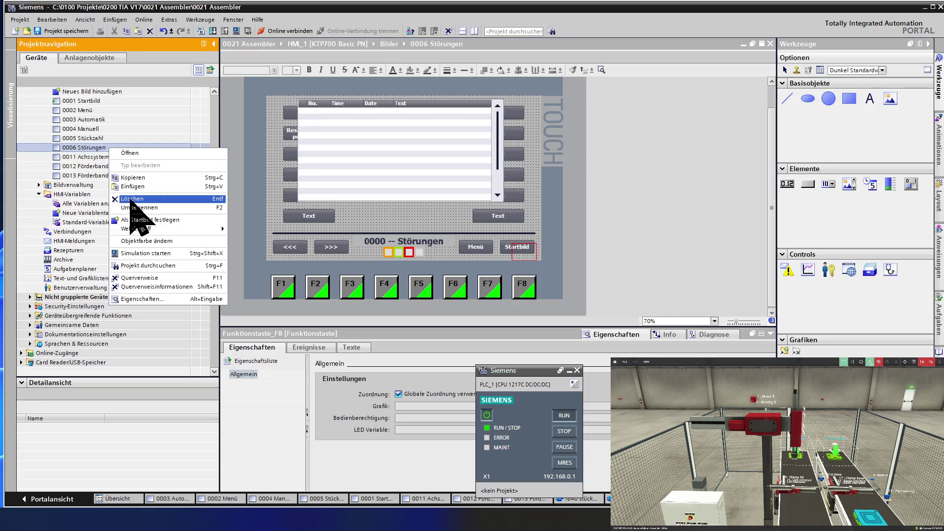
Duplicate the 0006 Störungen screen and rename the copy to 0007 Meldepuffer.
left_click(138, 179)
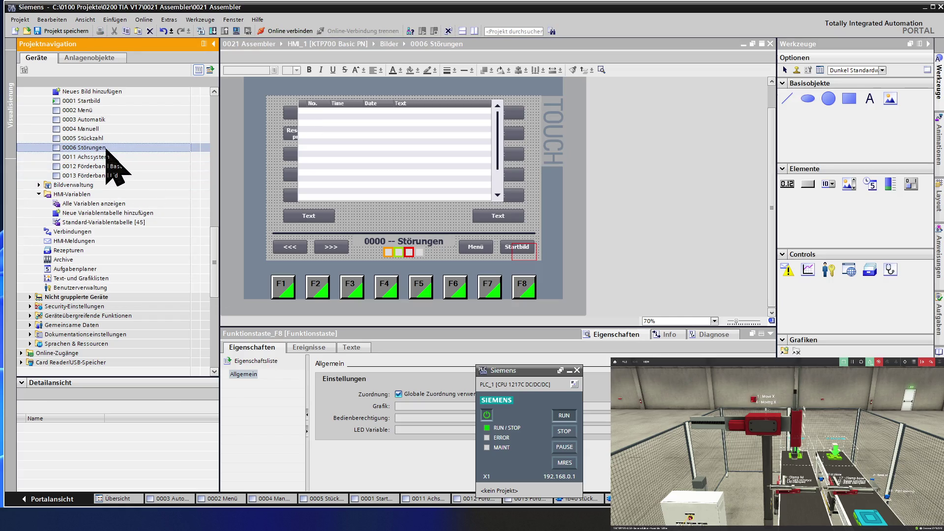
right_click(106, 149)
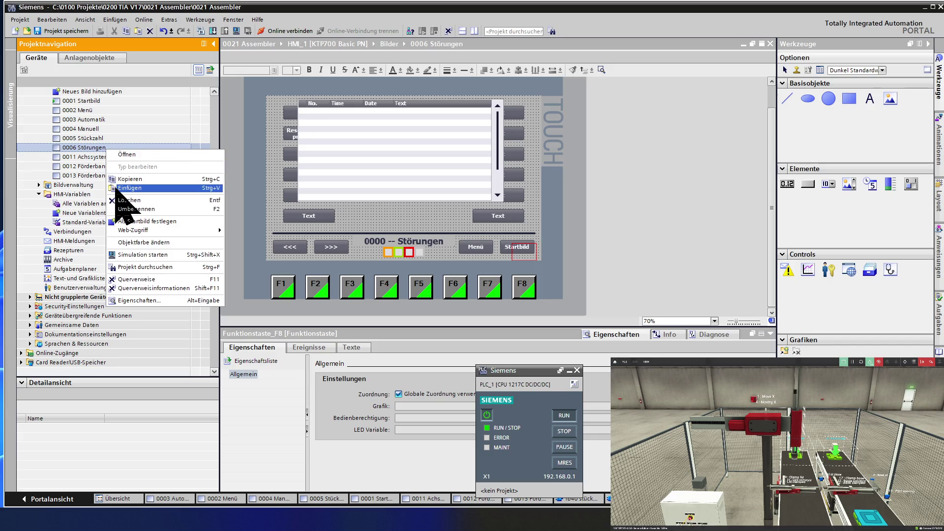
left_click(130, 187)
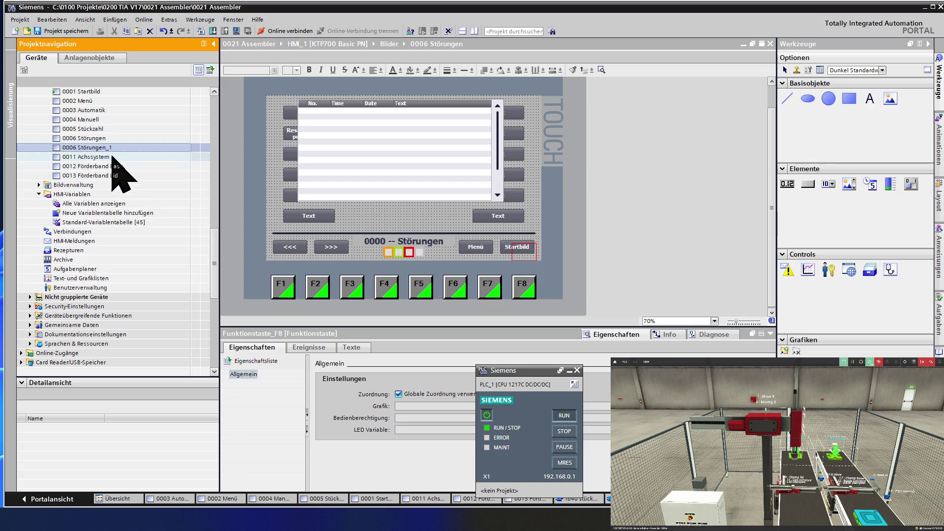
left_click(119, 148)
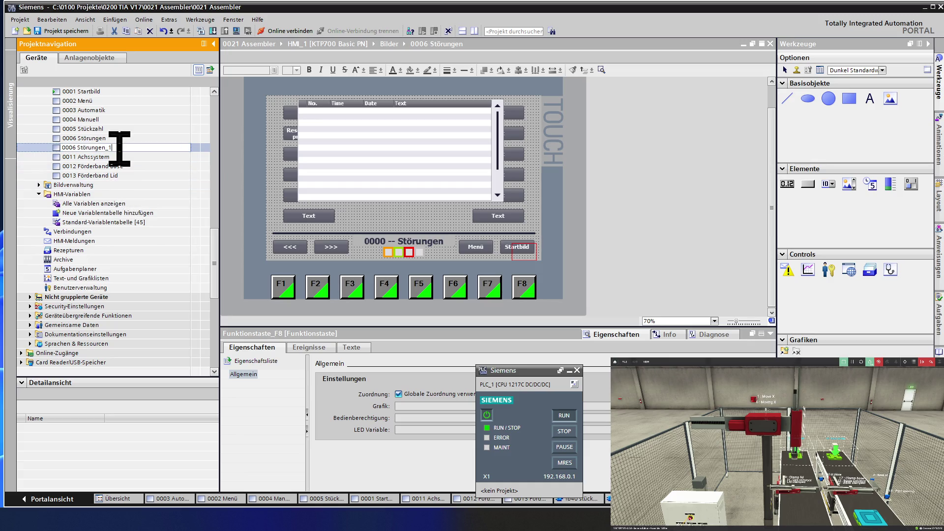
key("BackSpace")
key("BackSpace")
key("BackSpace")
key("BackSpace")
type("7 ")
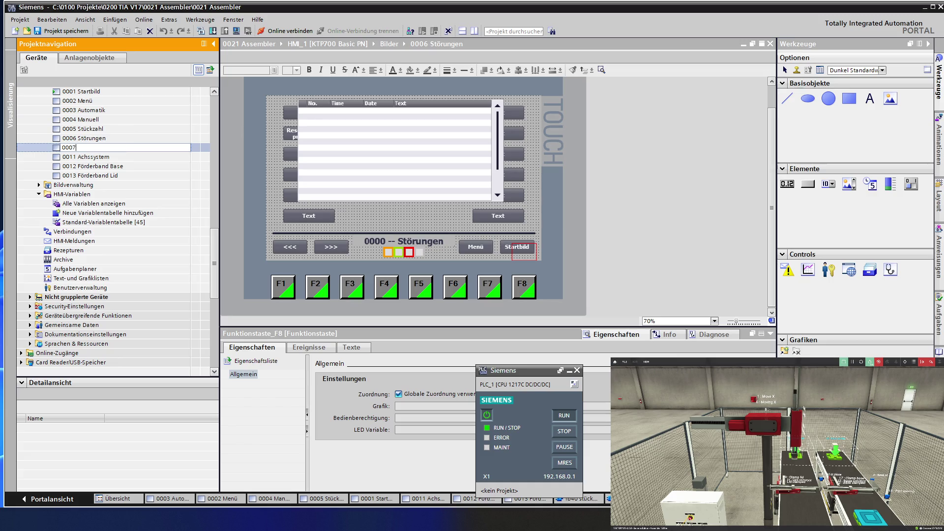
type("Mel")
type("depu")
type("ffer")
key("Return")
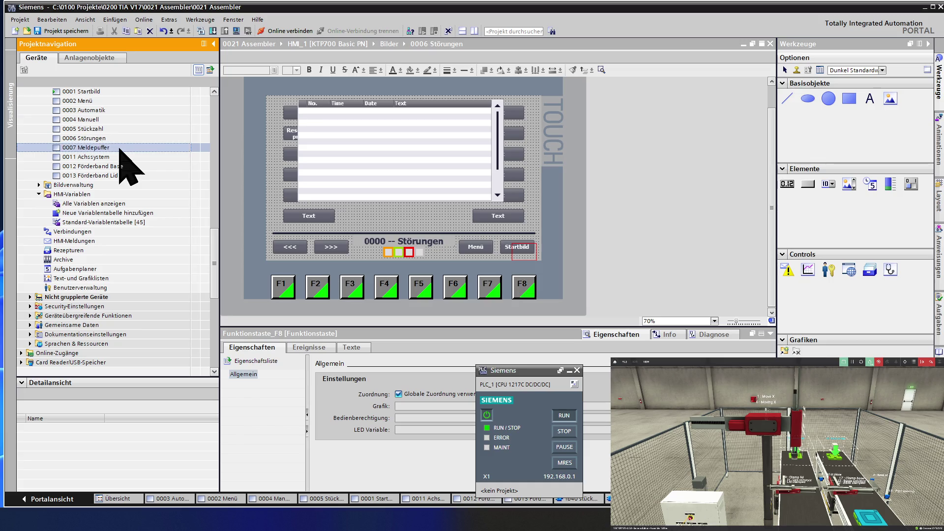
Rename the 0006 Störungen screen to 0006 Meldungen.
left_click(114, 138)
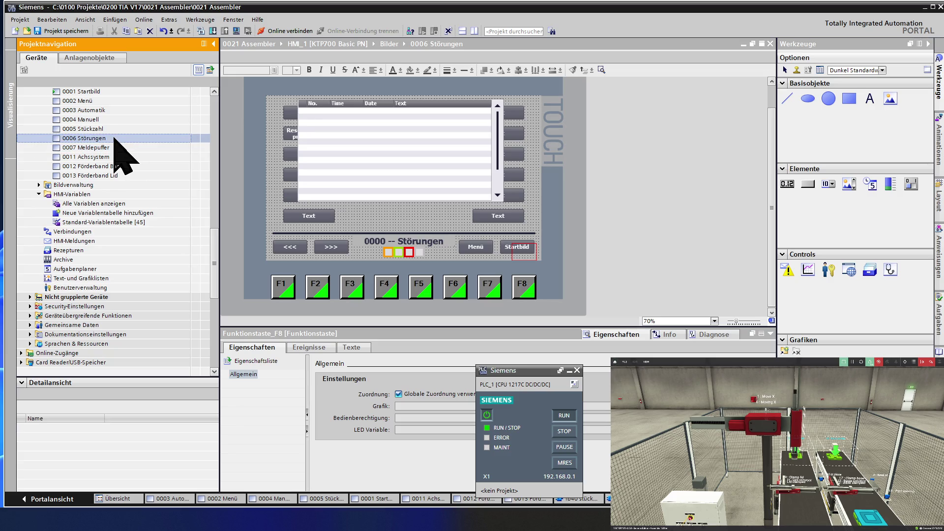
left_click(115, 138)
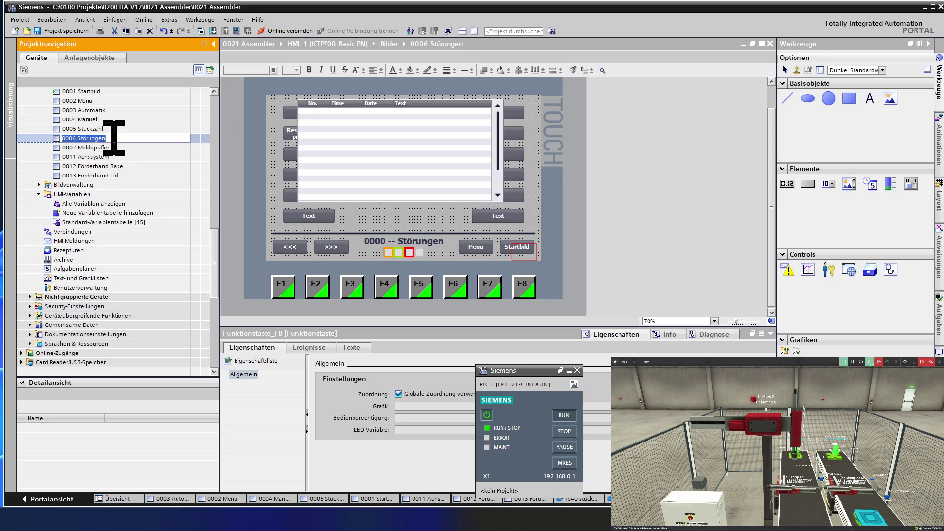
key("End")
key("BackSpace")
key("BackSpace")
key("BackSpace")
type("M")
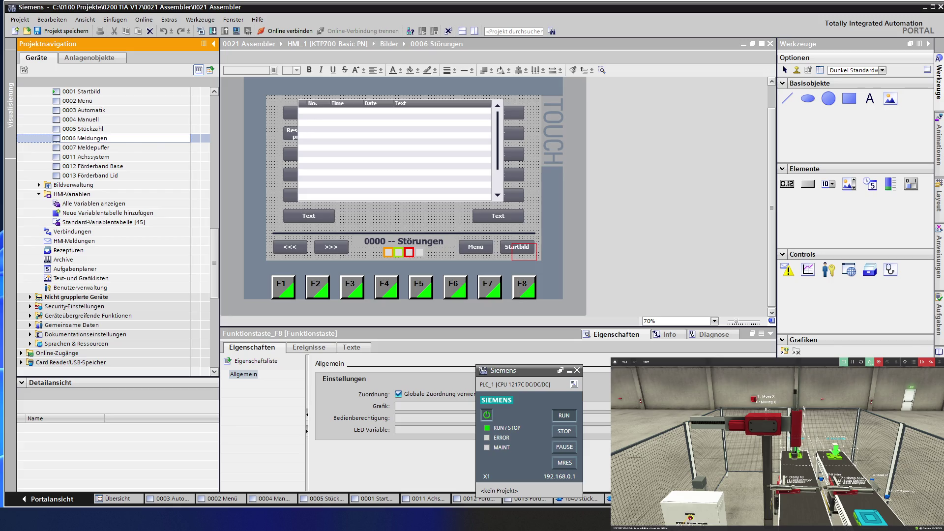
key("Return")
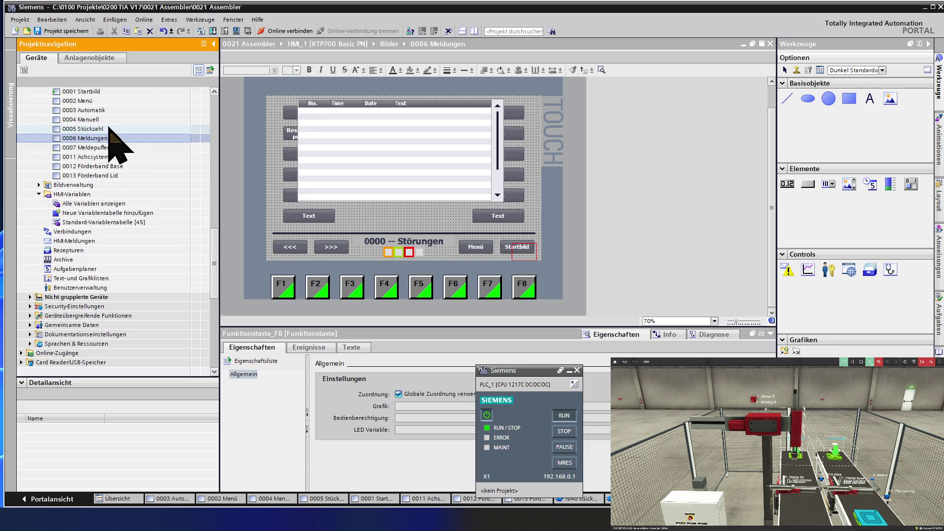
double_click(106, 102)
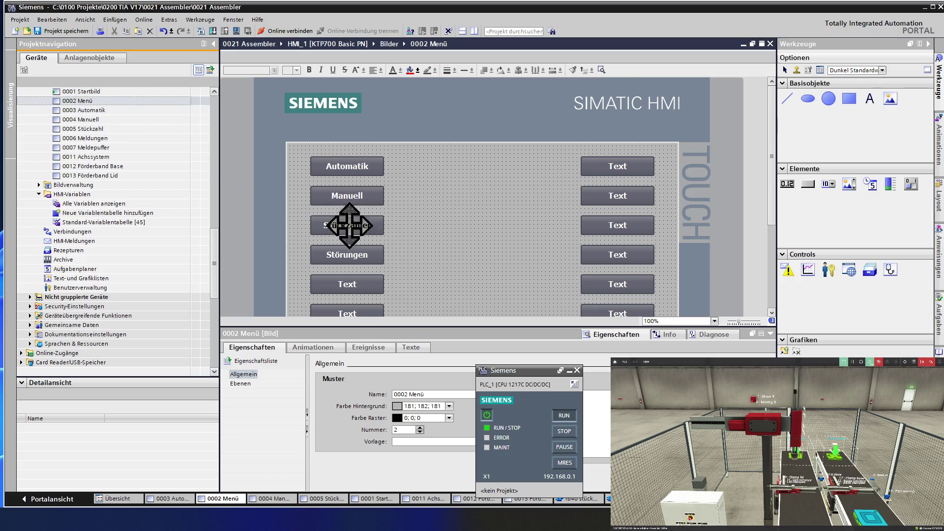
Relabel the menu's Störungen button as Meldungen and show its Drücken event.
double_click(348, 253)
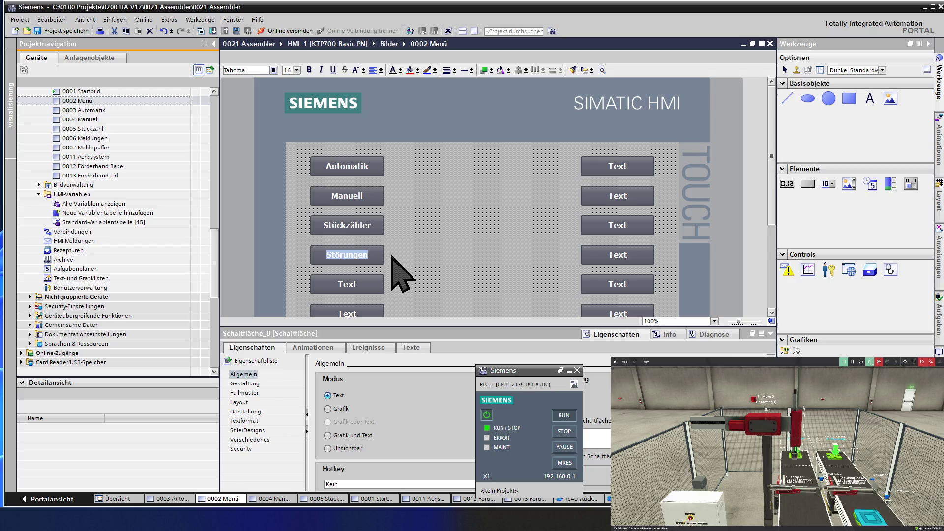
type("Me")
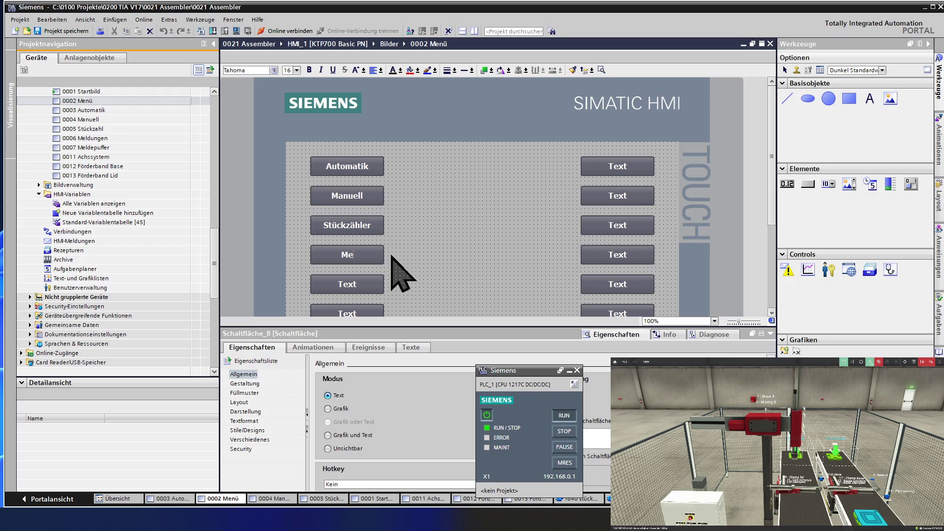
type("ldungen")
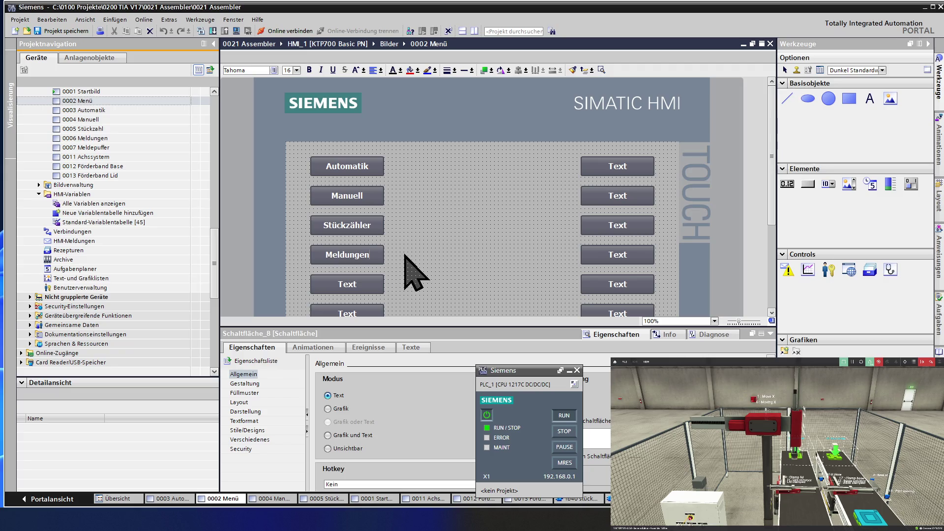
left_click(366, 257)
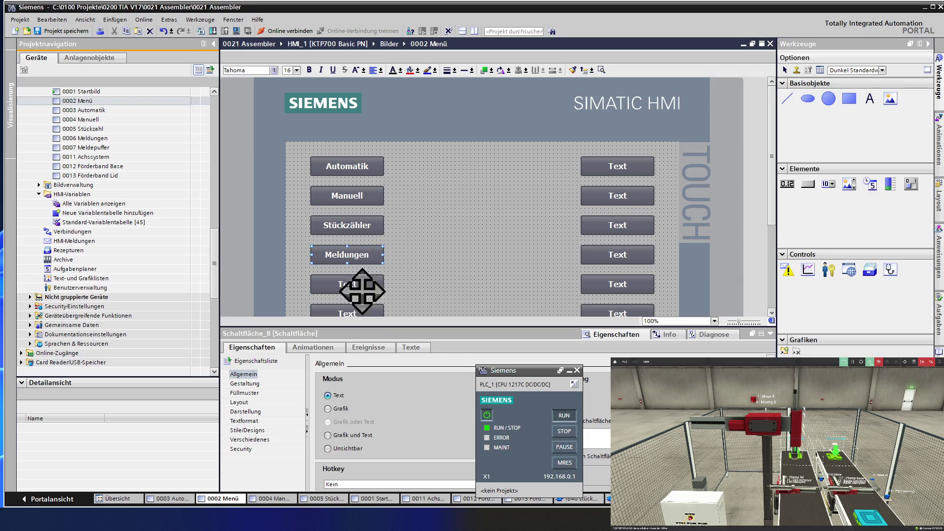
left_click(368, 348)
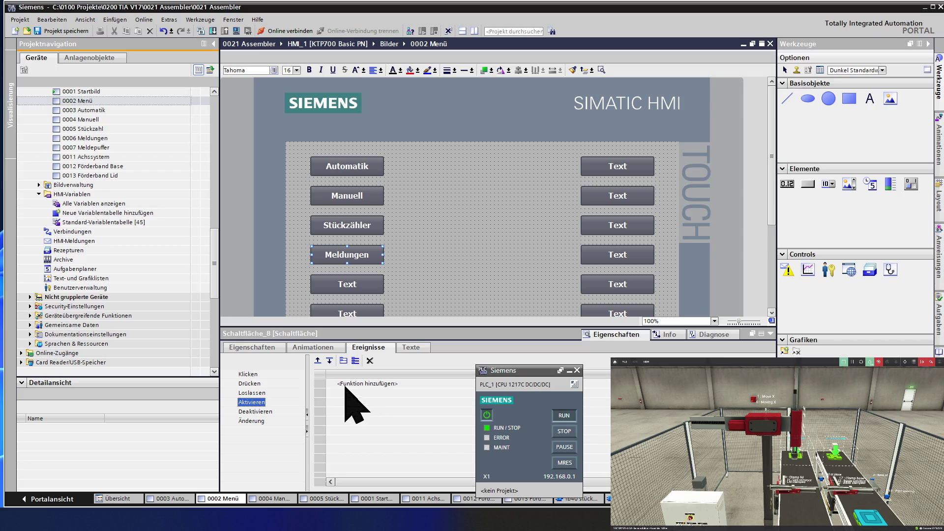
left_click(250, 383)
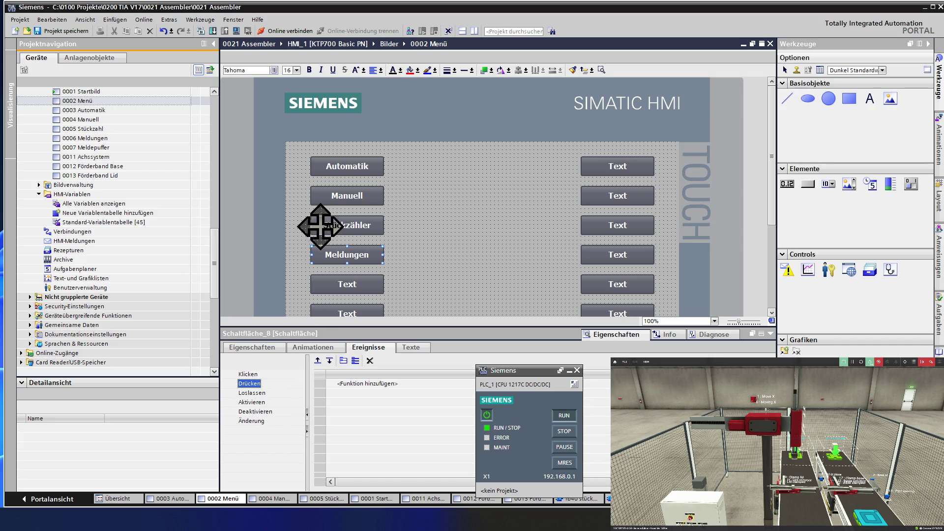
Copy the AktiviereBild function from Stückzähler's Drücken event into the Meldungen button's Drücken event.
left_click(347, 226)
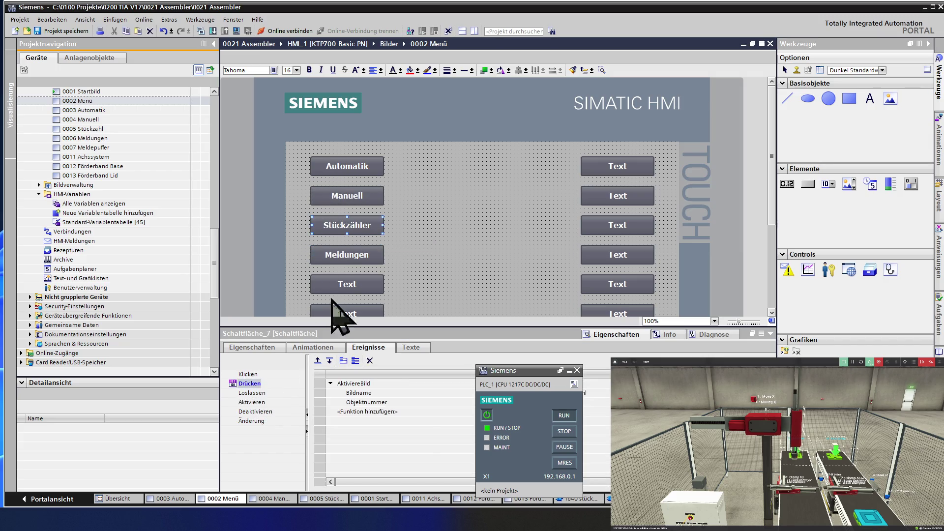
left_click(327, 252)
left_click(322, 384)
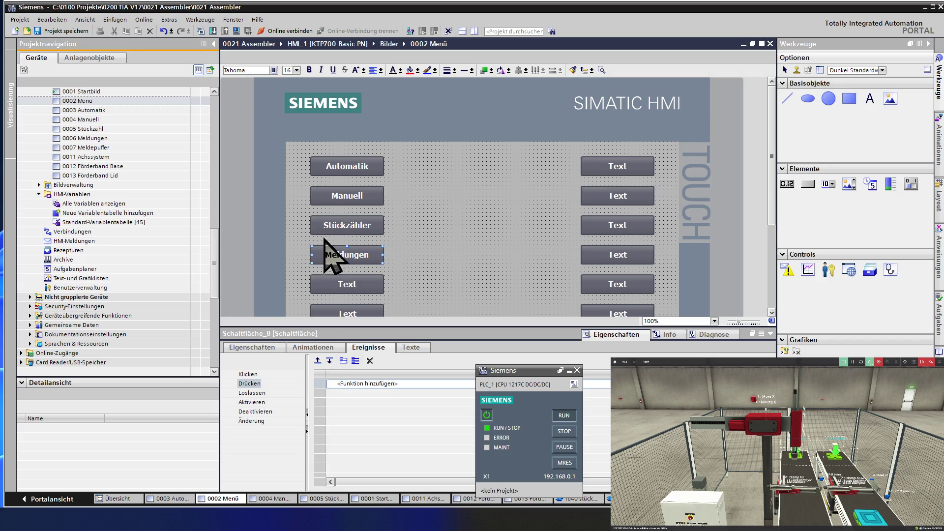
left_click(338, 223)
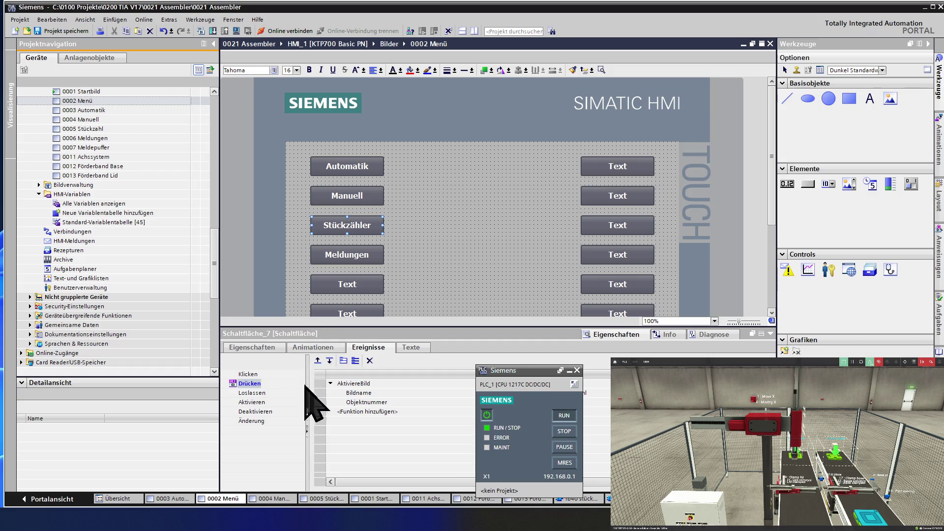
left_click(317, 384)
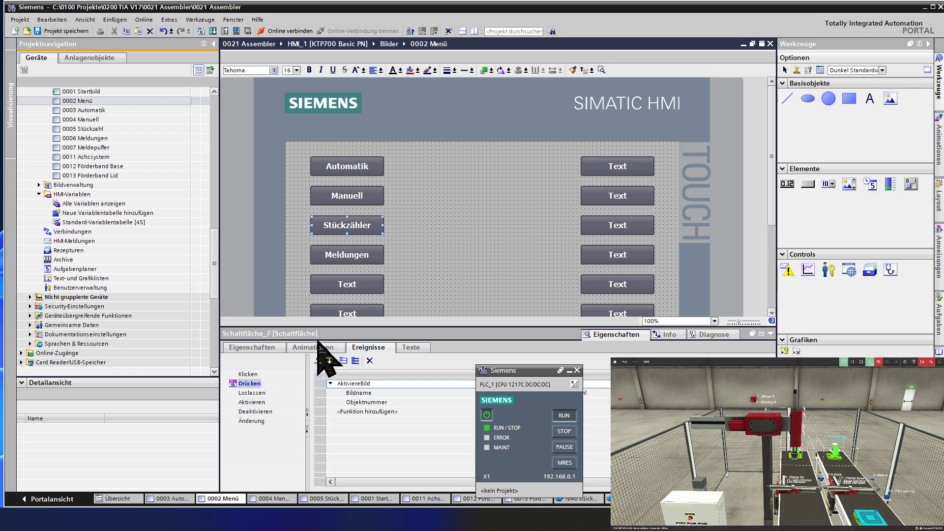
left_click(321, 258)
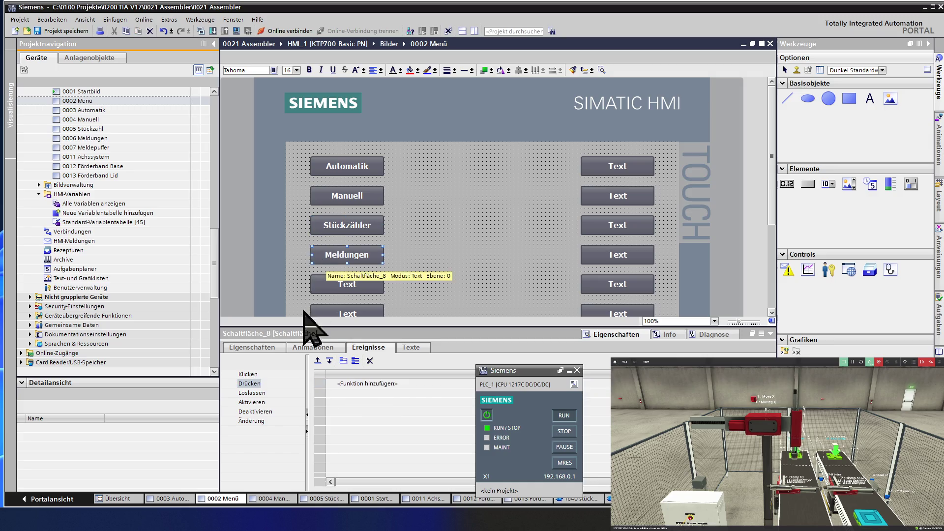
left_click(315, 382)
key("ctrl+v")
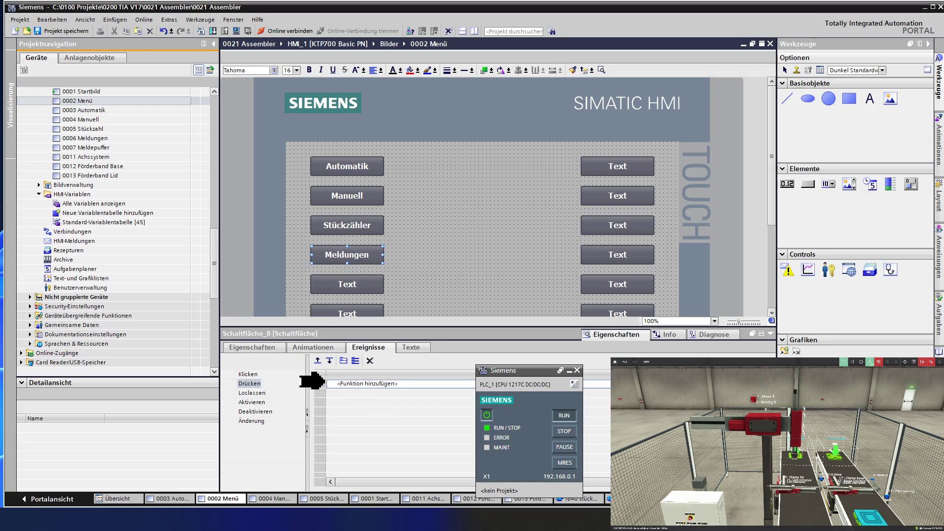
Set the pasted AktiviereBild's Bildname to 0006 Meldungen.
left_click(595, 392)
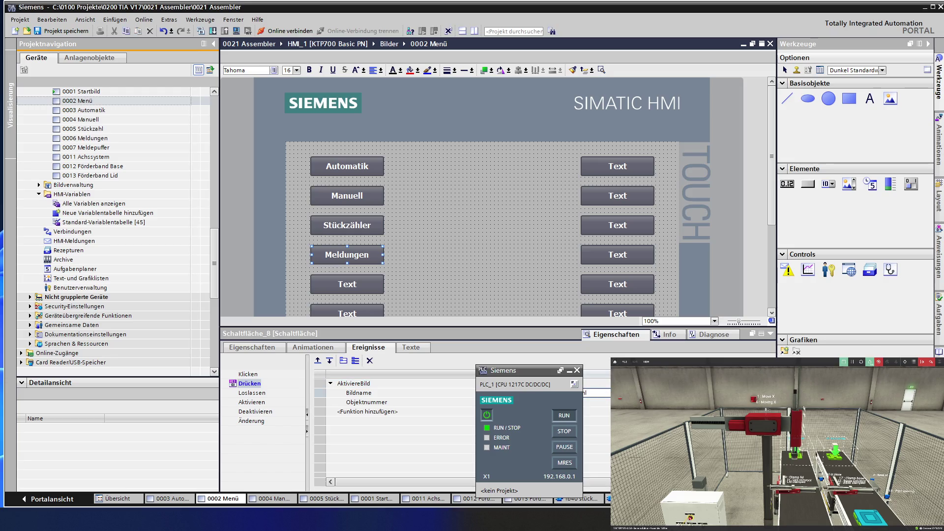
left_click(669, 393)
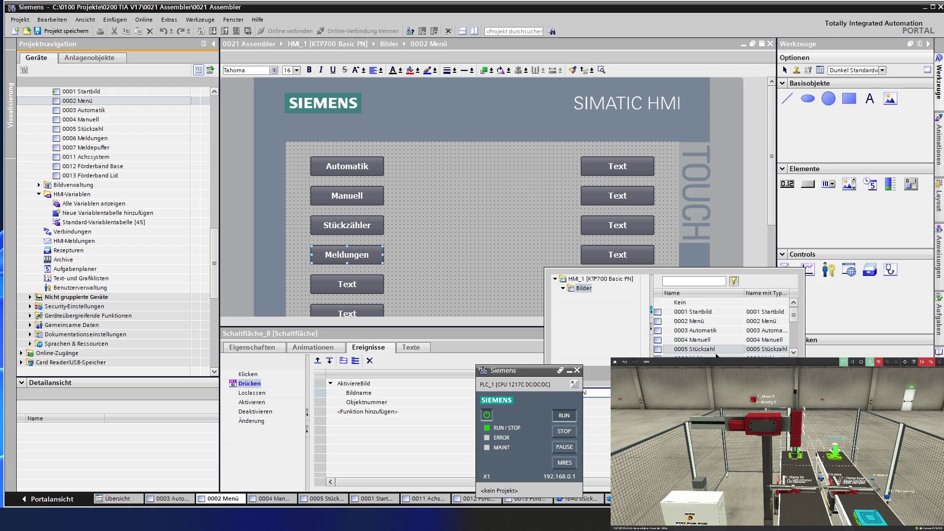
scroll(792, 353, "down", 2)
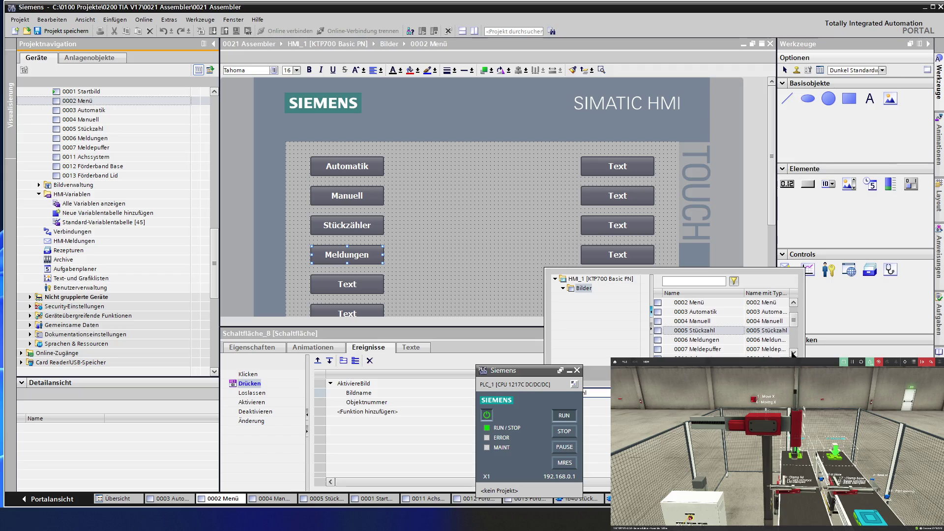
double_click(723, 340)
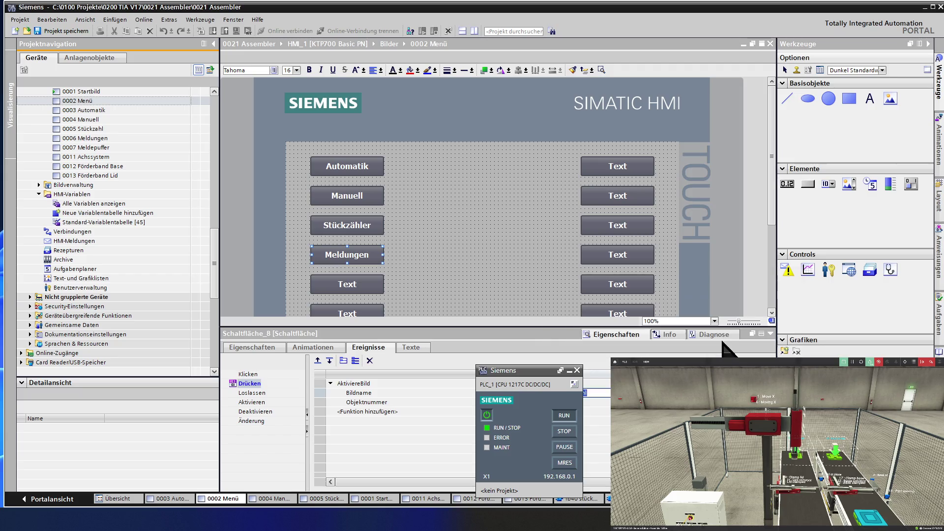
left_click(530, 266)
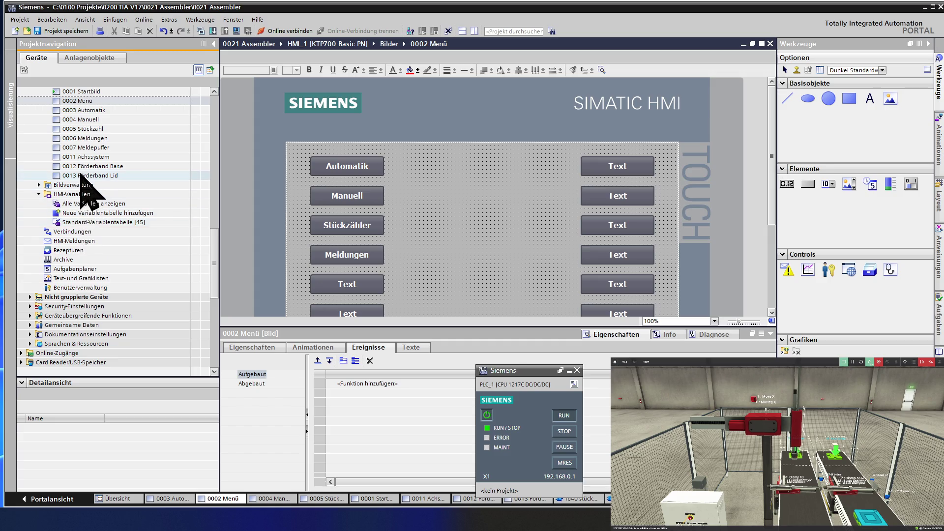
double_click(102, 139)
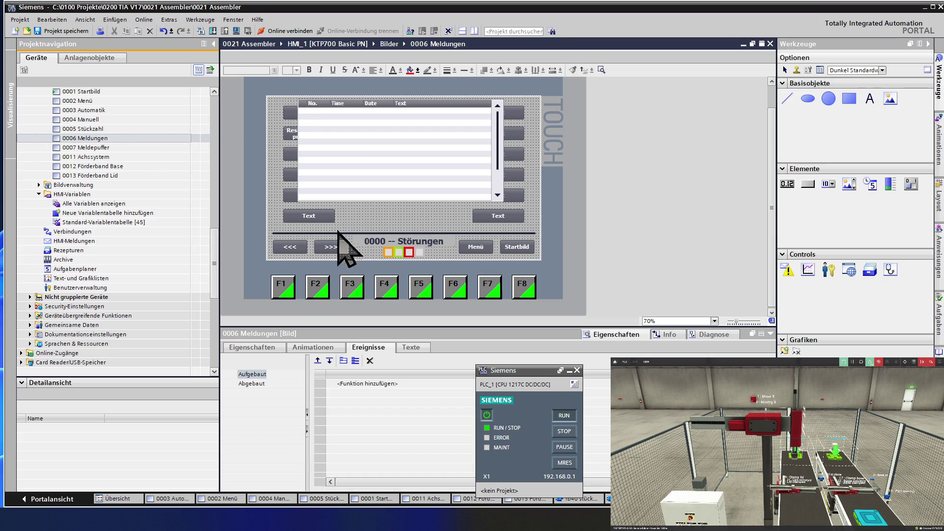
Add AktiviereBild to the >>> button's Drücken event with Bildname 0007 Meldepuffer.
left_click(328, 247)
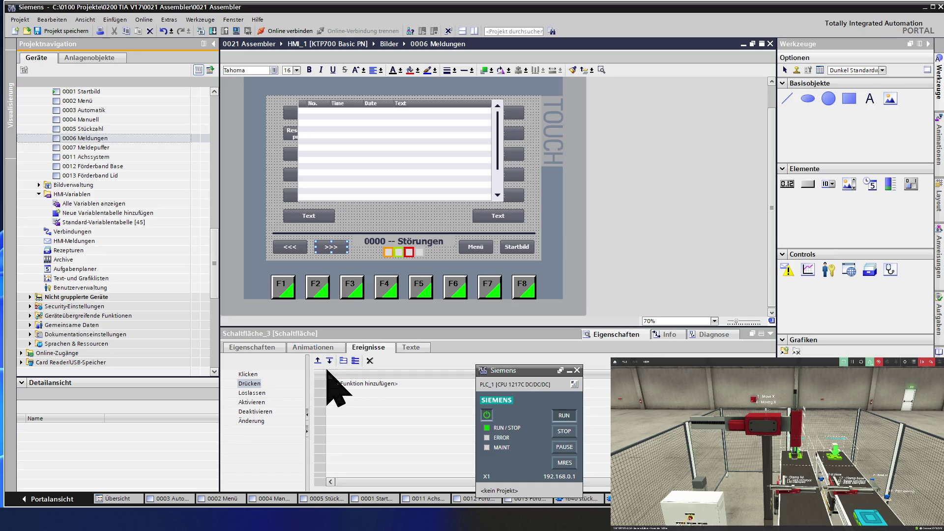
left_click(368, 348)
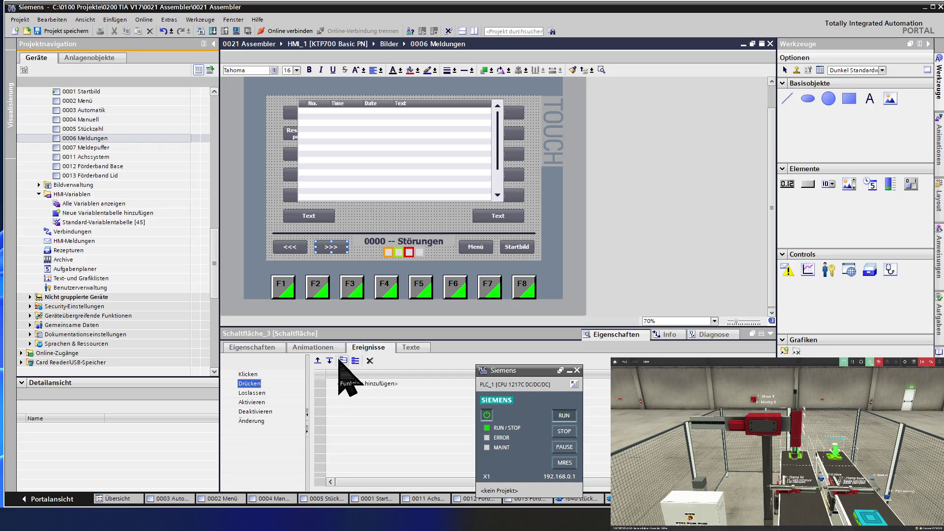
left_click(327, 383)
left_click(351, 390)
left_click(597, 392)
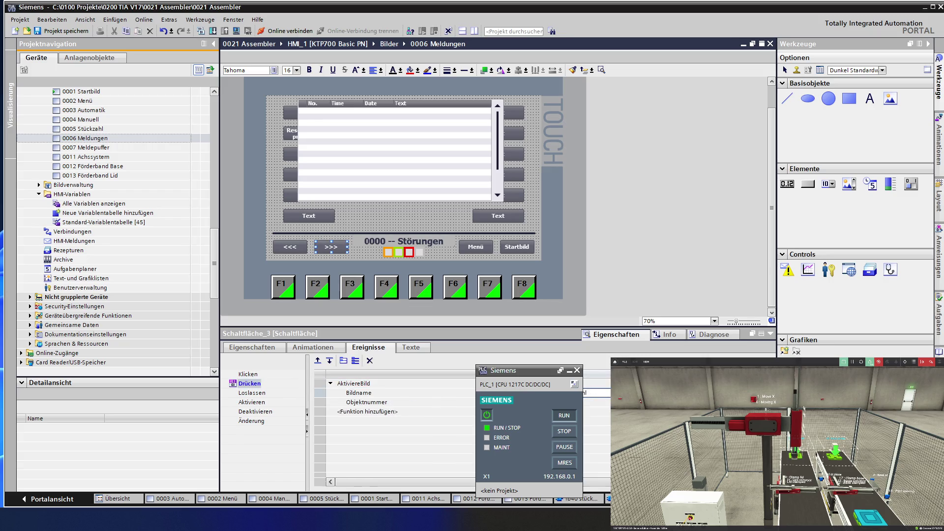
left_click(605, 393)
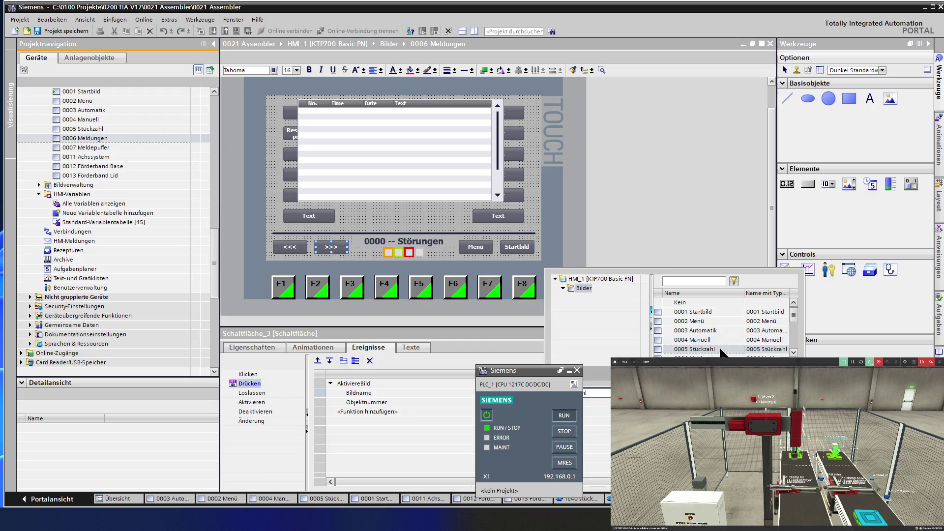
left_click(793, 352)
left_click(792, 353)
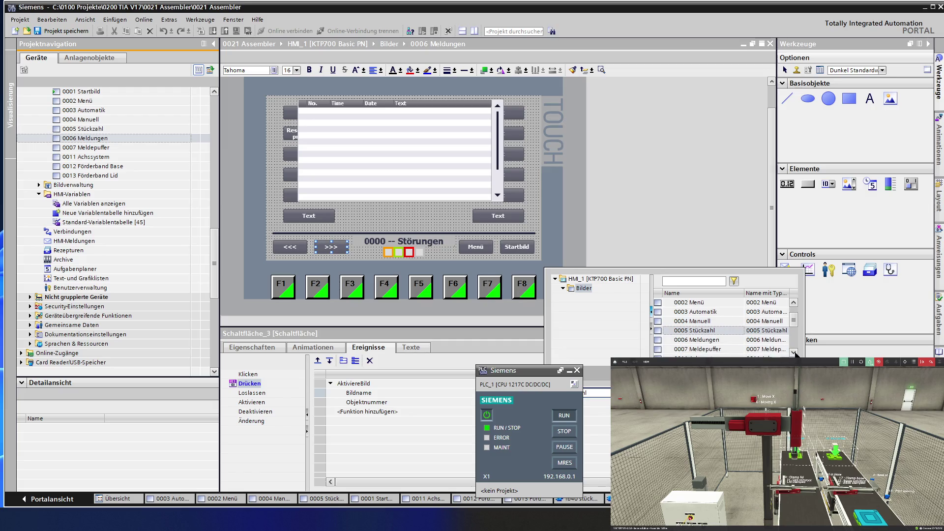
left_click(740, 349)
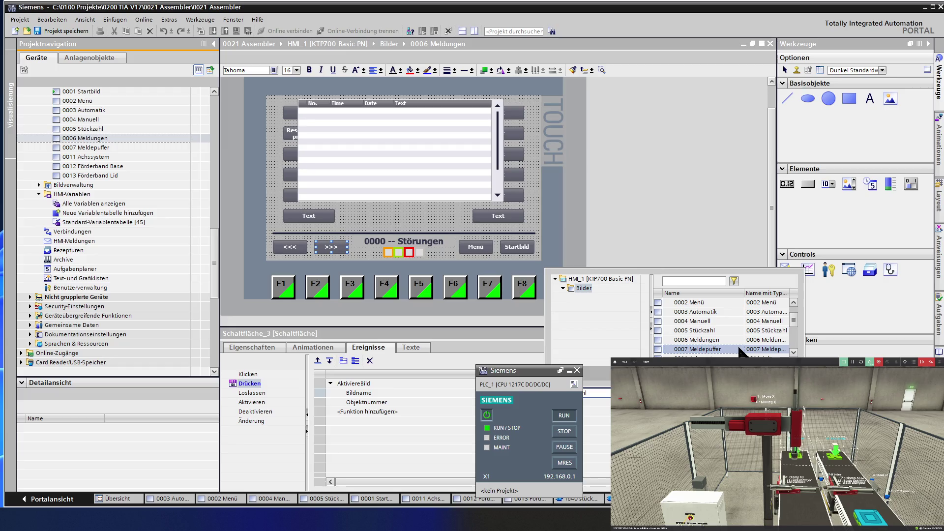
left_click(740, 349)
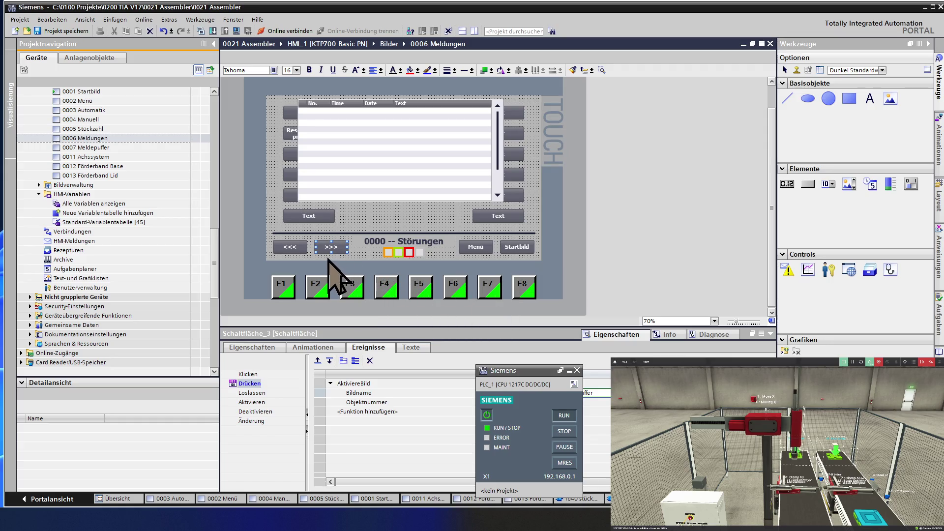
left_click(375, 216)
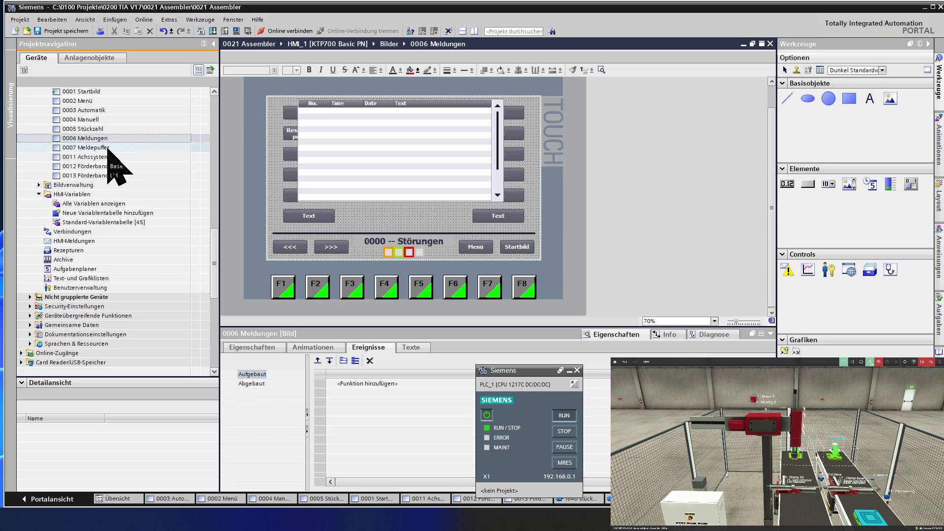
Check the >>> button's press action on 0006 Meldungen, then open 0007 Meldepuffer.
double_click(107, 148)
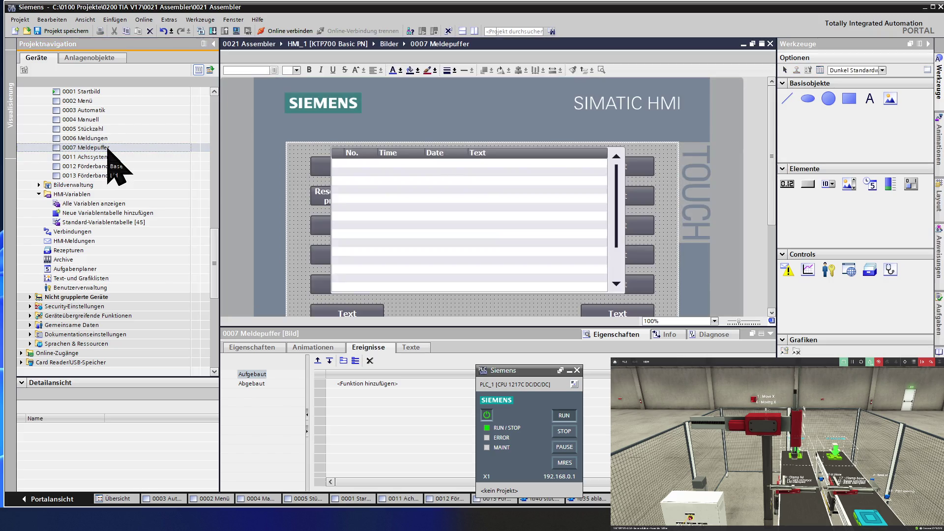
double_click(106, 139)
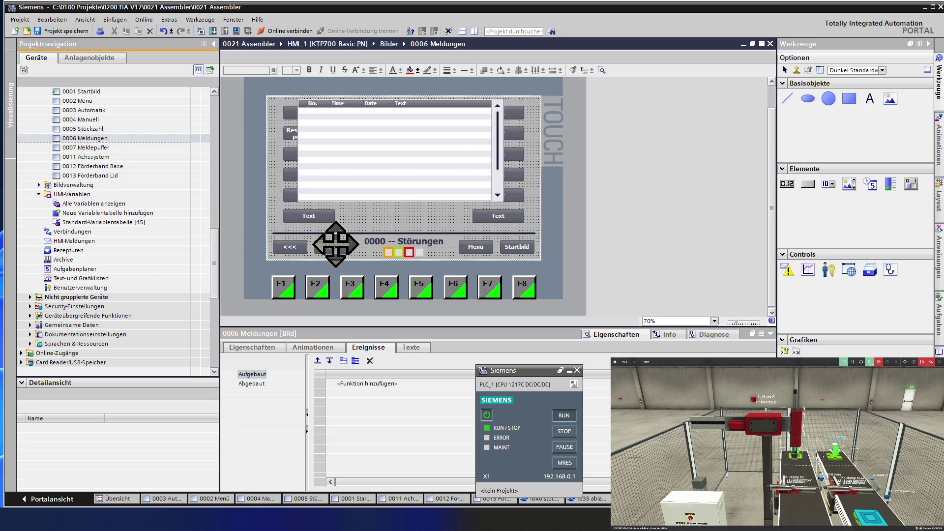
left_click(332, 247)
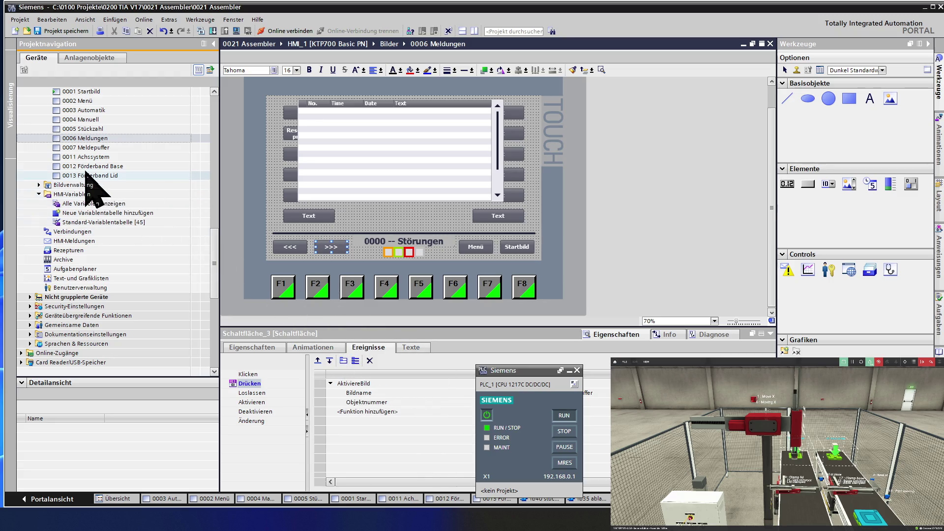
left_click(108, 147)
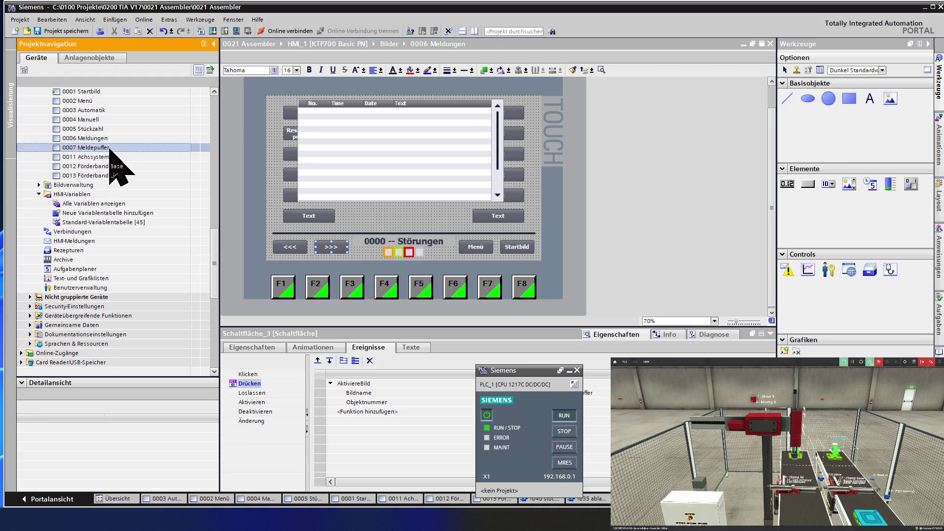
double_click(111, 148)
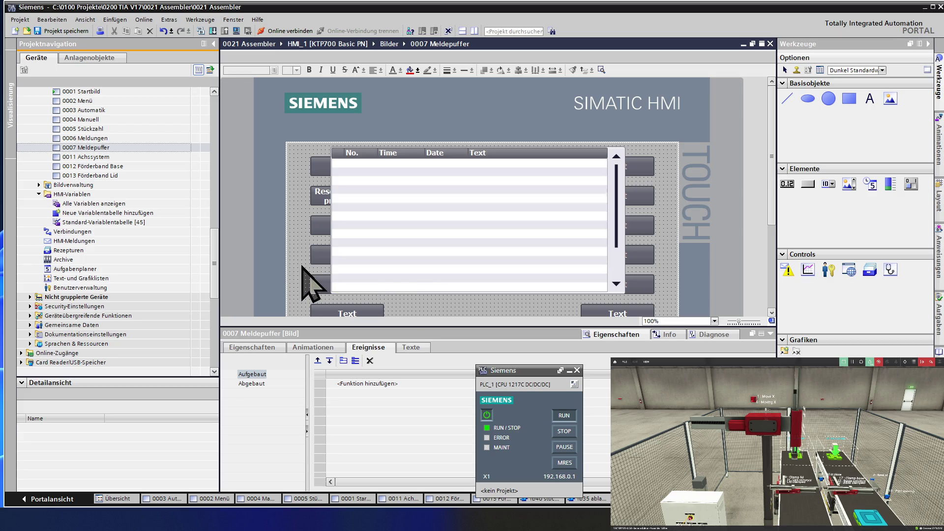
scroll(302, 267, "down", 3, "ctrl")
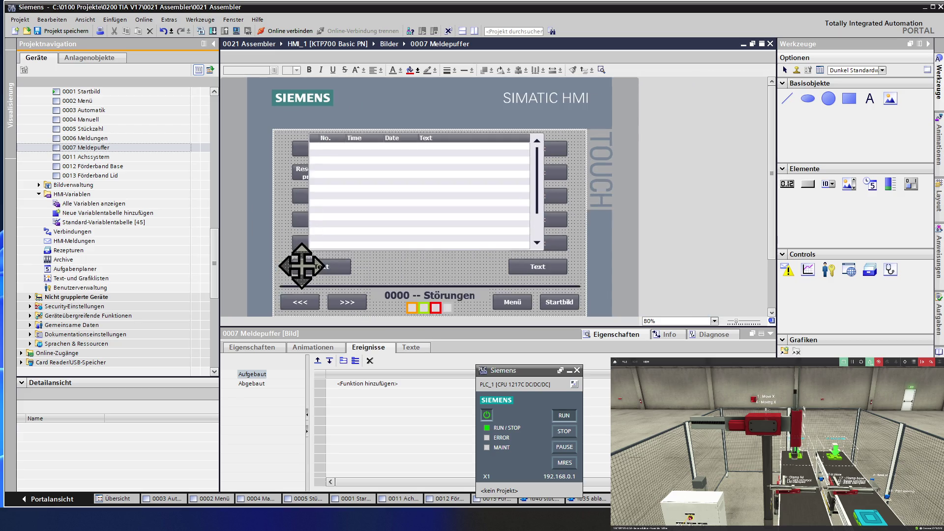
Add AktiviereBild to the <<< button's Drücken event with Bildname 0006 Meldungen.
left_click(295, 274)
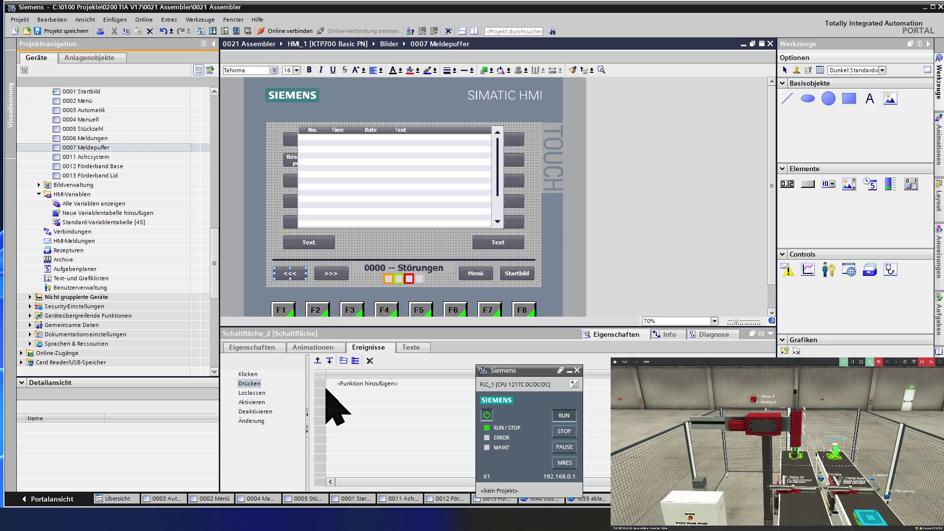
left_click(322, 383)
left_click(344, 383)
left_click(344, 392)
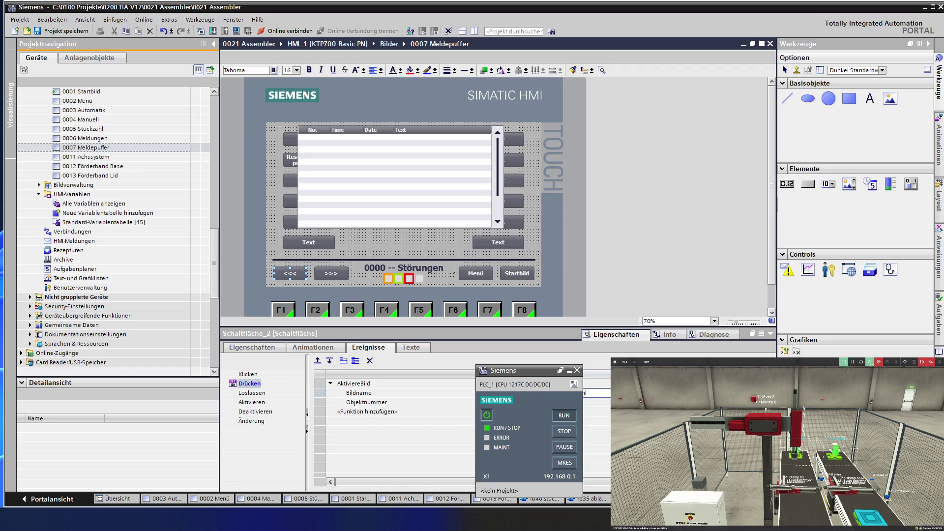
left_click(602, 392)
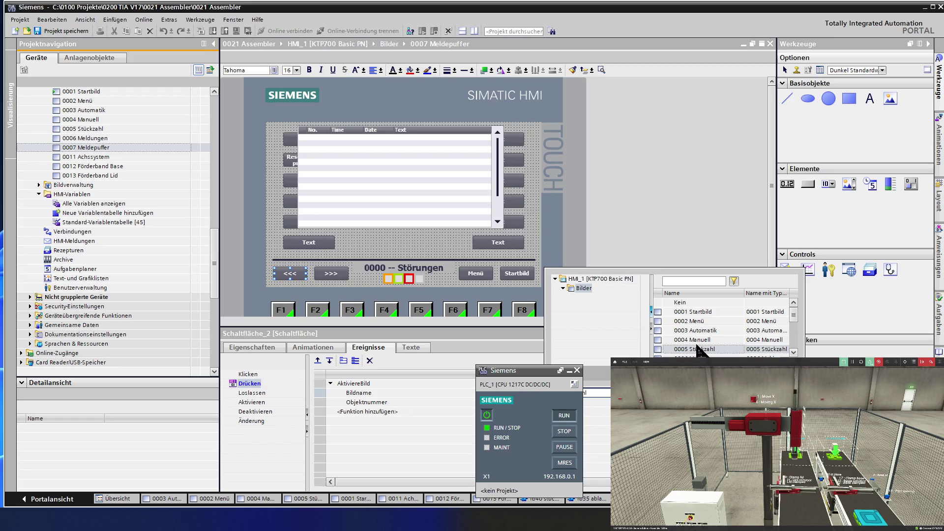
left_click(698, 349)
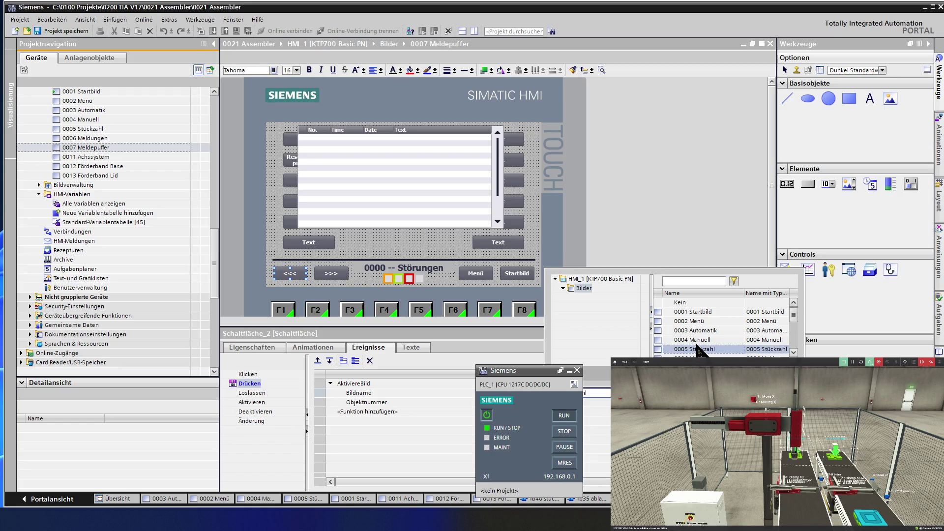
scroll(698, 350, "down", 1)
double_click(697, 330)
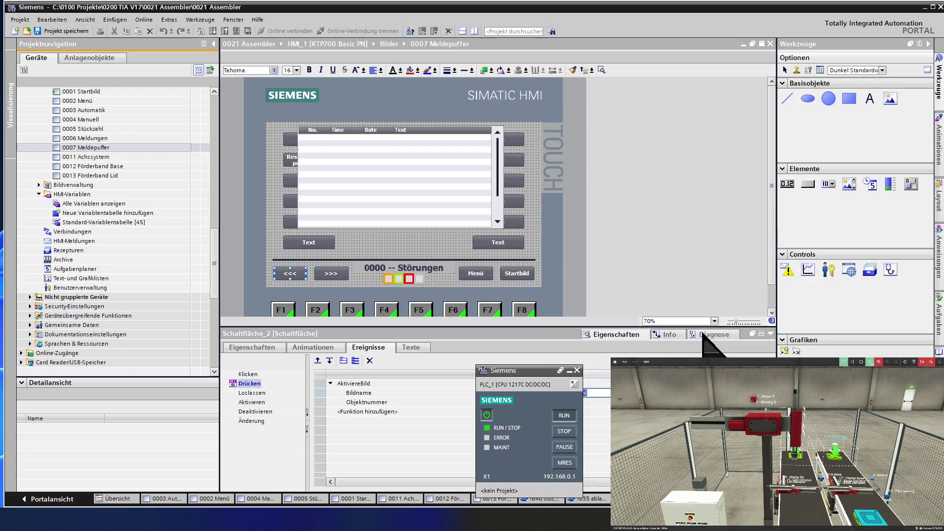
left_click(369, 243)
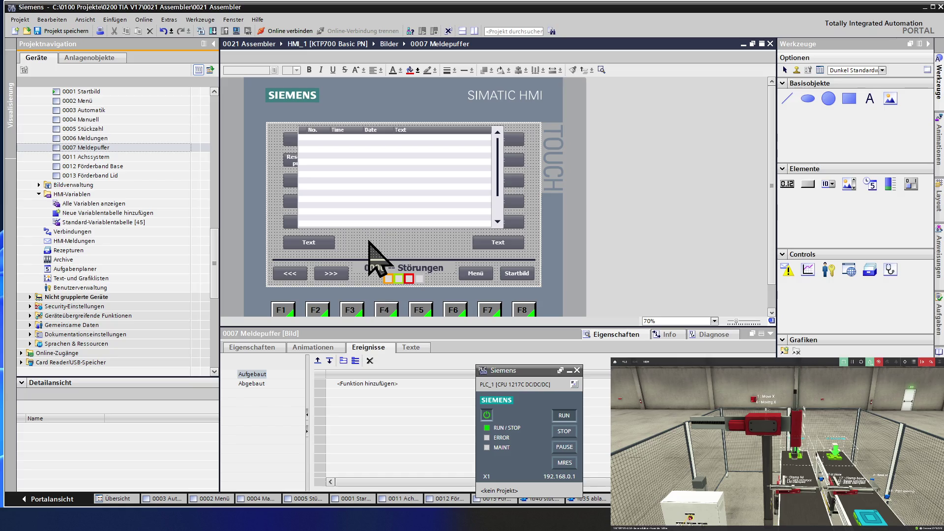
Change the status field's Einheit text to Meldepuffer so the footer reads '0000 -- Meldepuffer'.
left_click(326, 203)
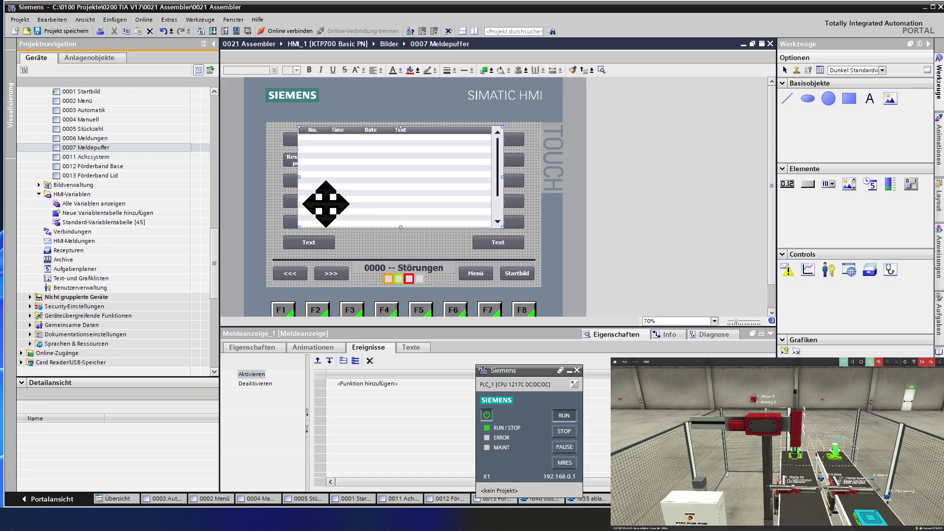
left_click(428, 266)
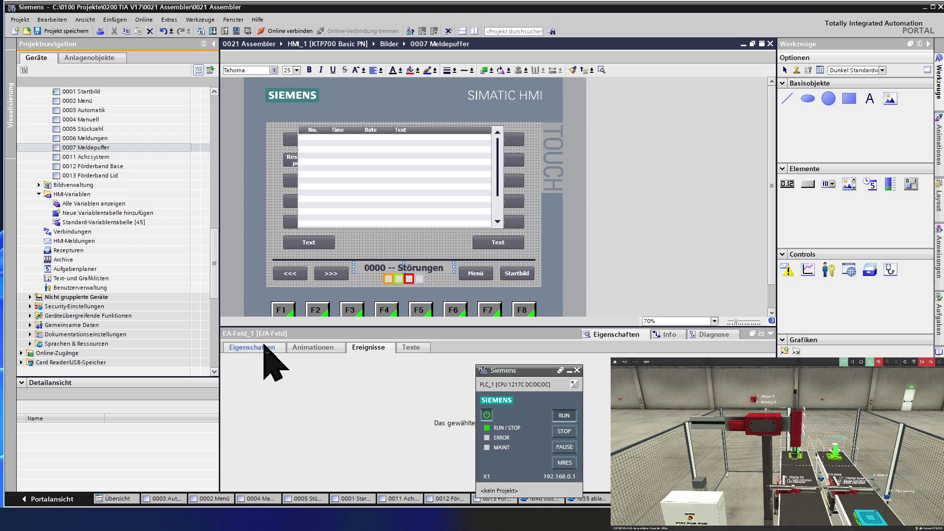
left_click(265, 347)
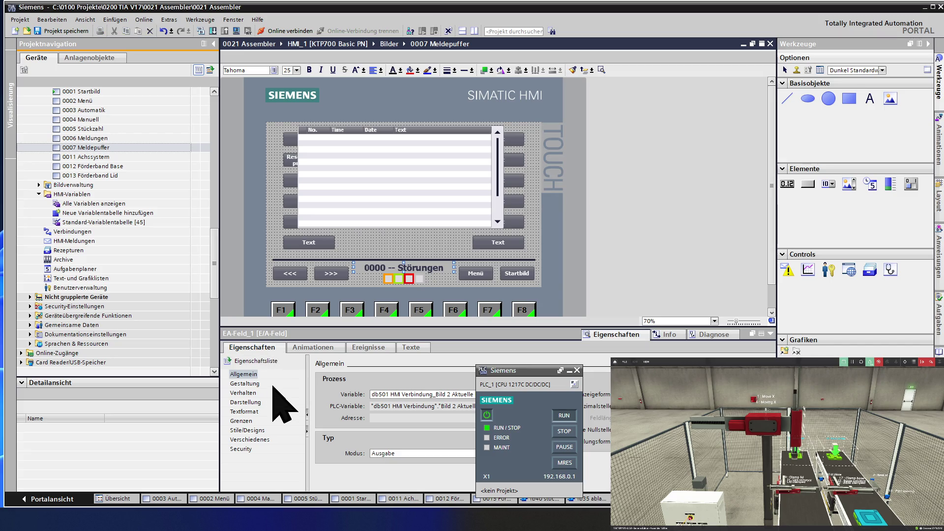
left_click(244, 384)
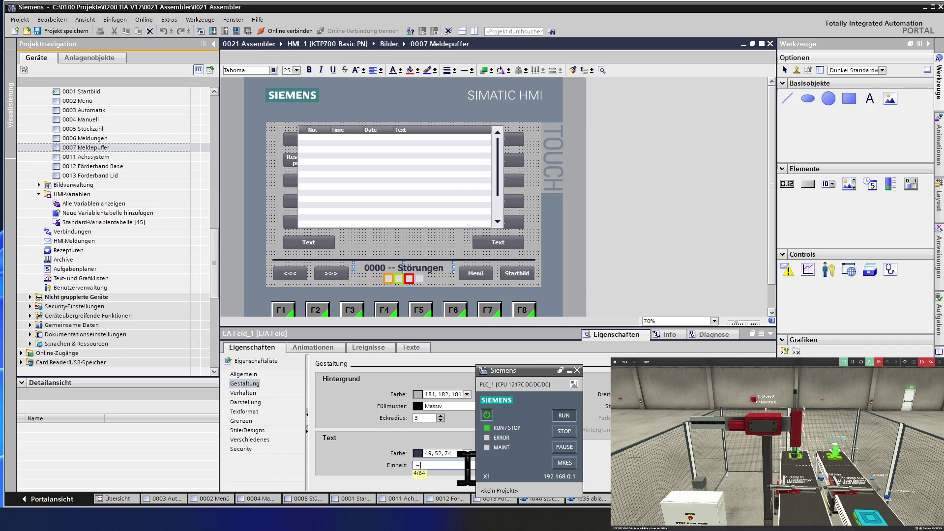
type("-- Melde")
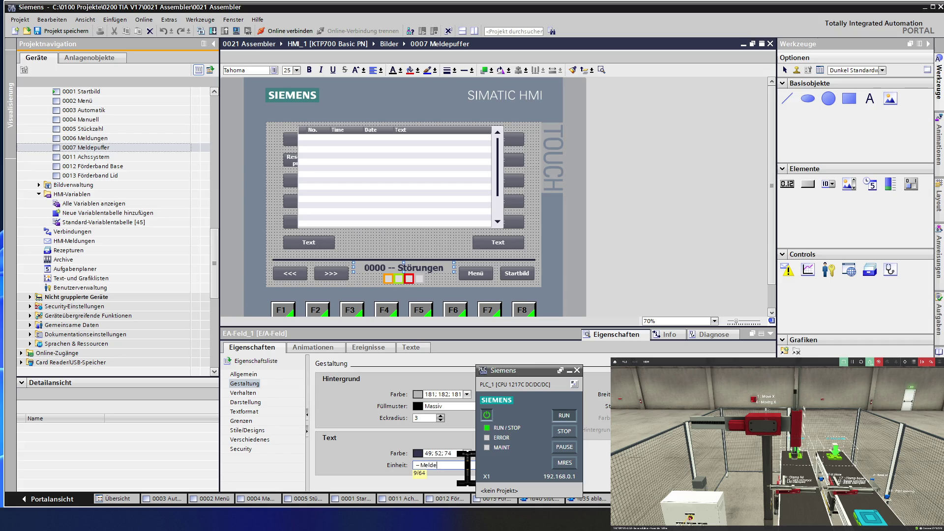
type("puffer")
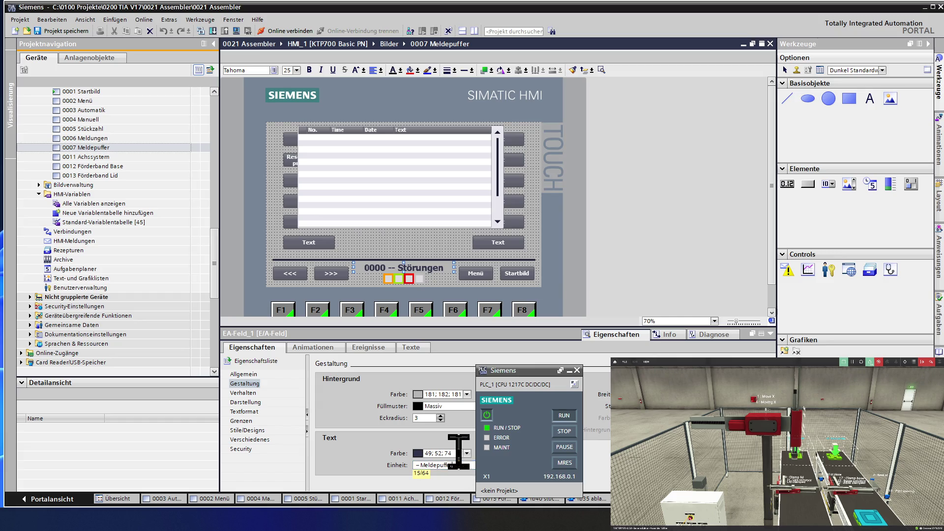
left_click(431, 418)
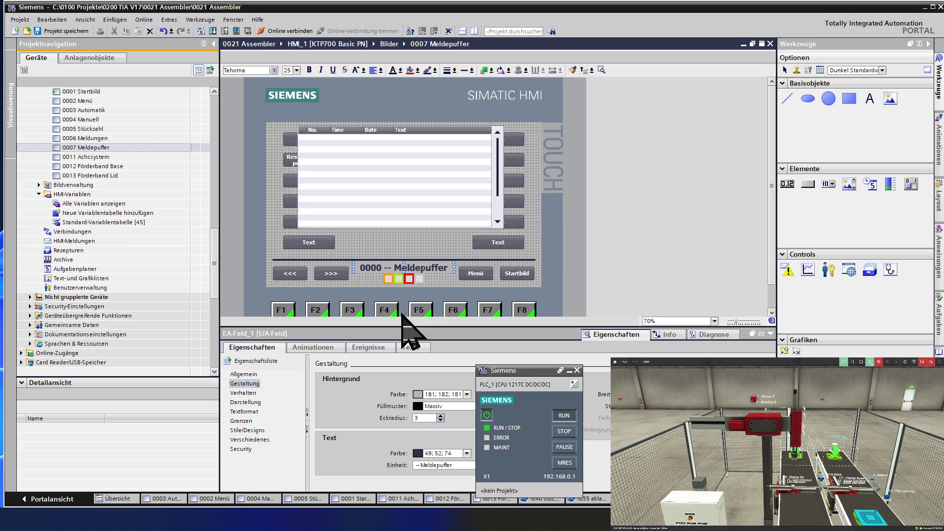
left_click(371, 249)
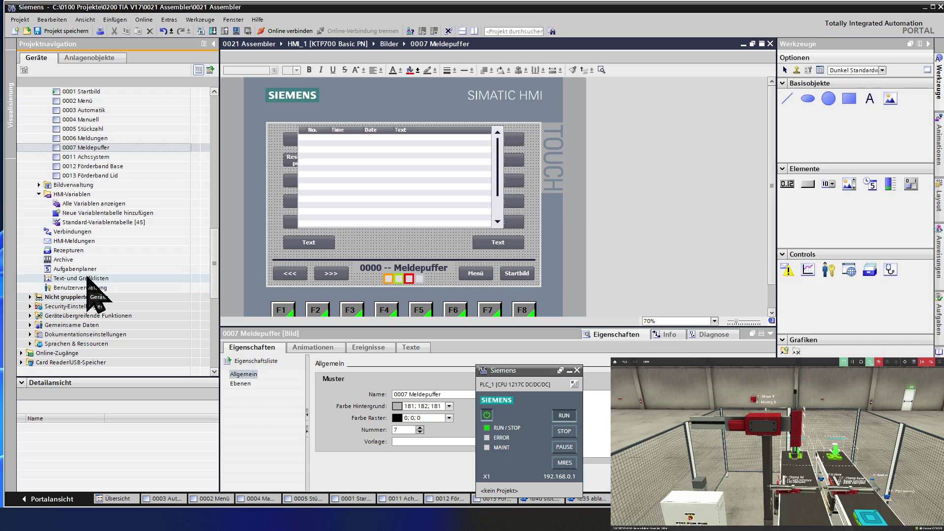
Set the 0007 Meldepuffer alarm view to display the alarm buffer, then reopen screen 0006 Meldungen.
left_click(388, 189)
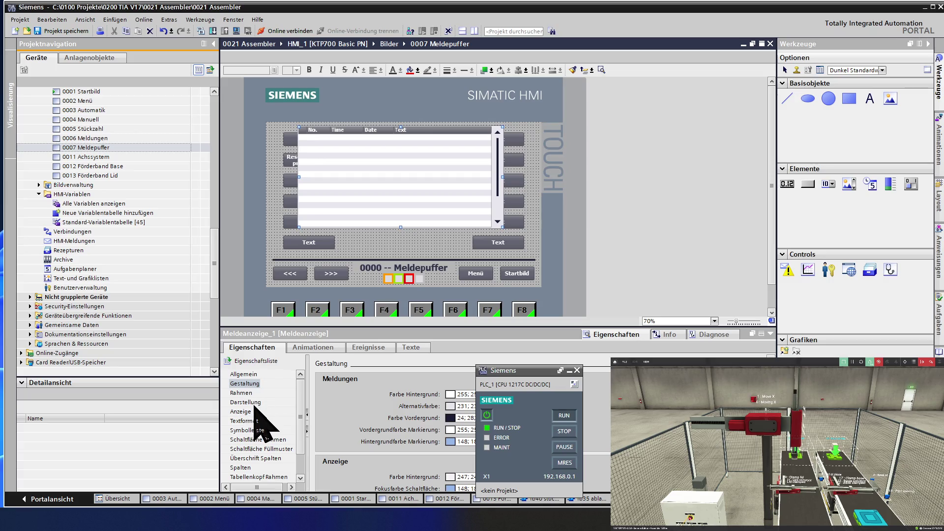
left_click(243, 374)
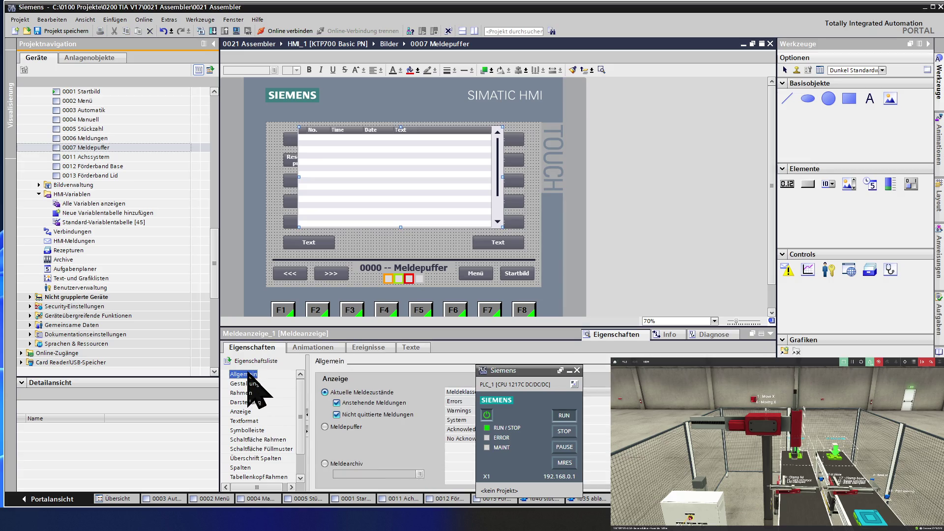
left_click(325, 427)
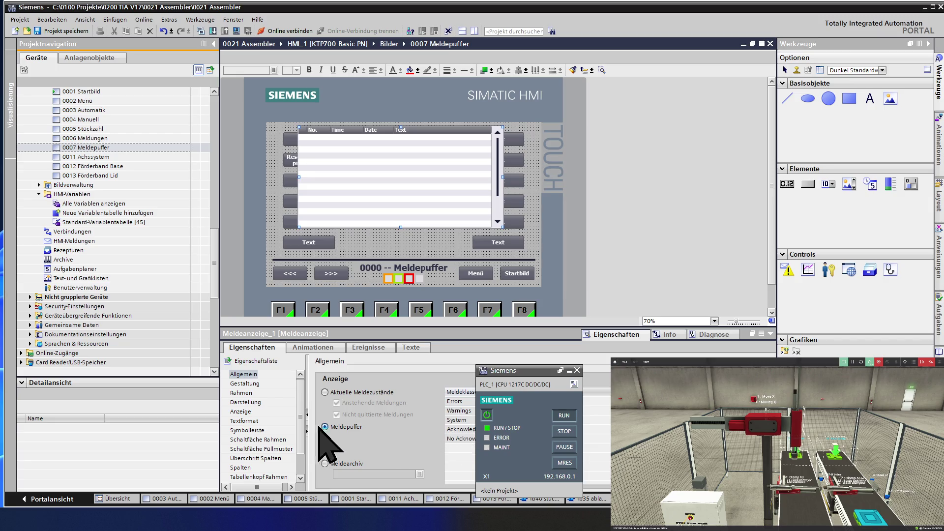
left_click(374, 251)
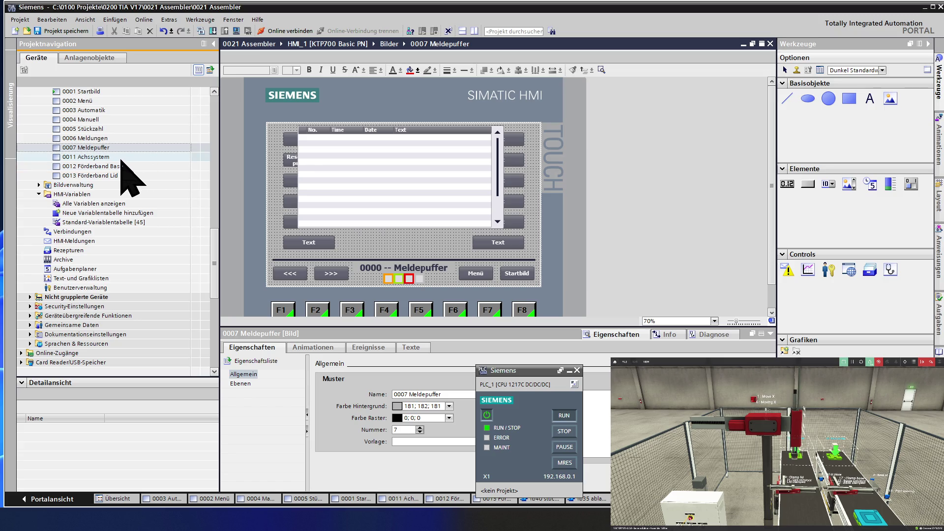
double_click(112, 139)
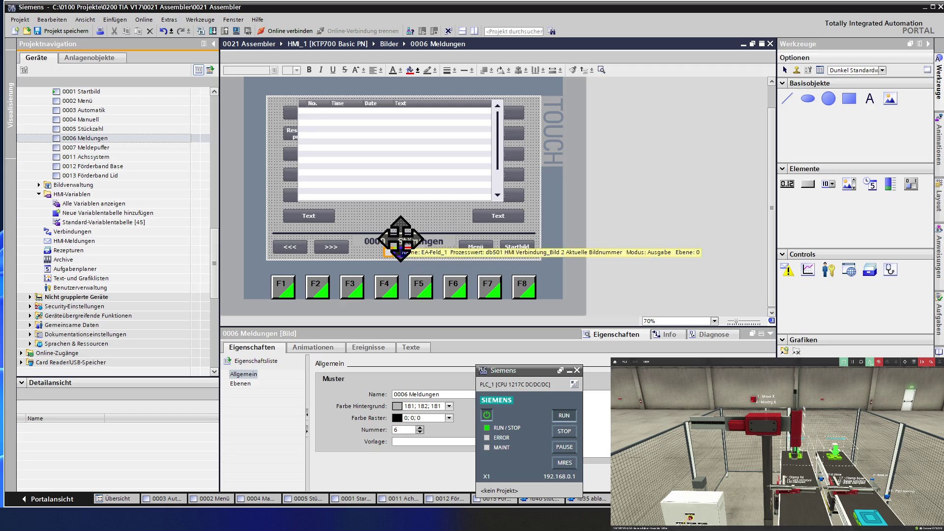
Change the status field title from '0000 -- Störungen' to '0000 -- Meldungen' and save the project.
left_click(397, 251)
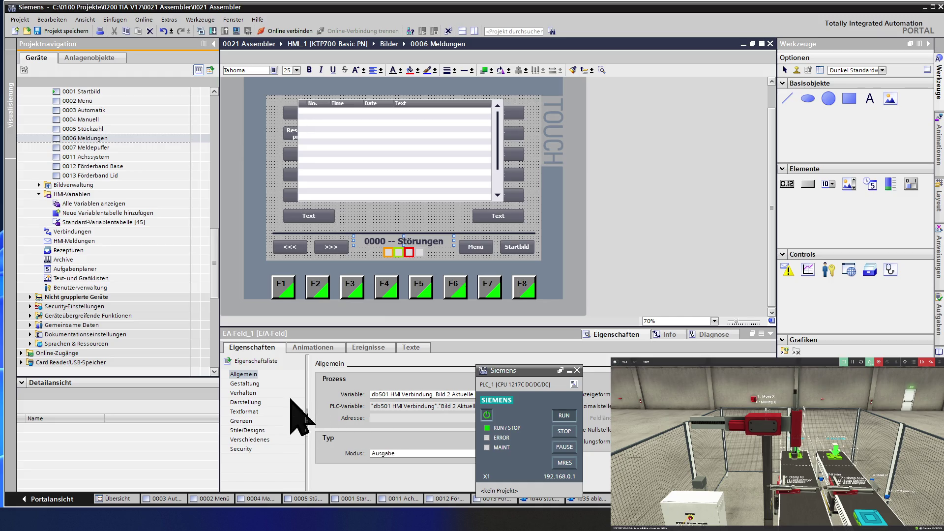
left_click(252, 383)
type("-- Meldungen")
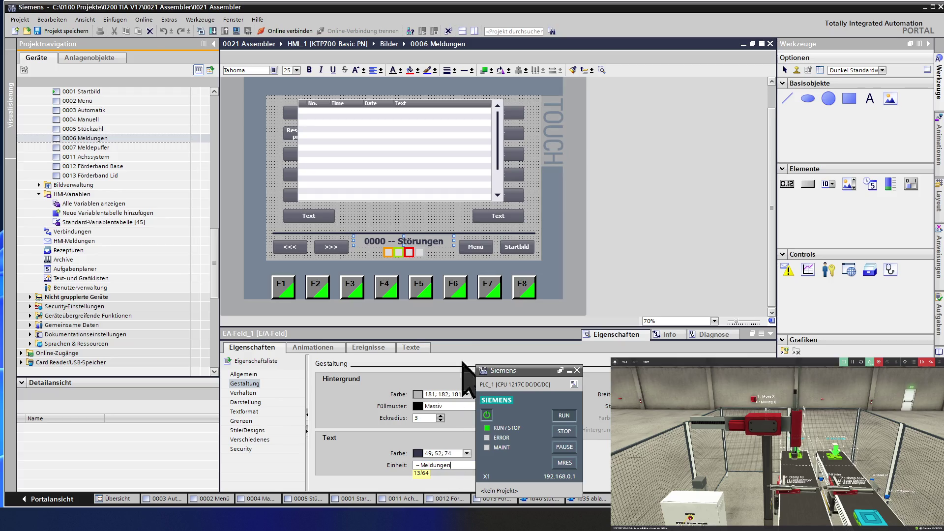
left_click(430, 223)
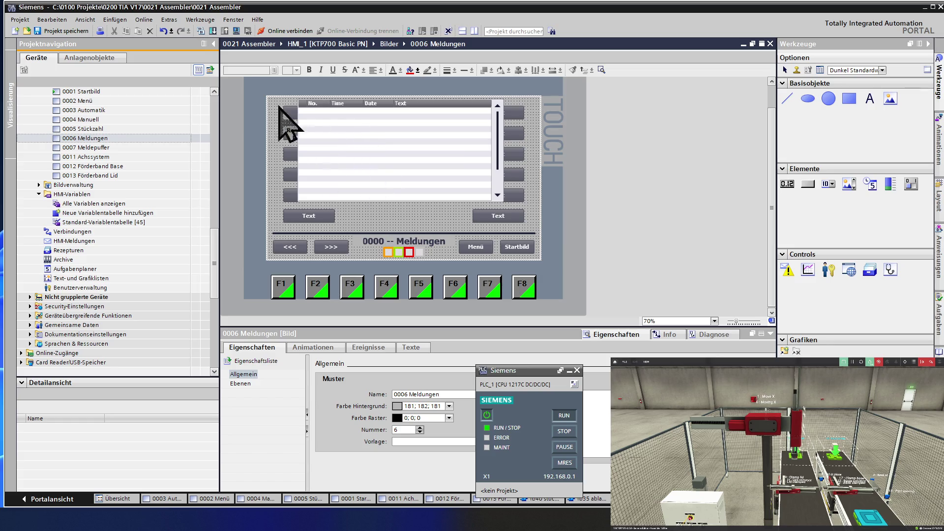
left_click(63, 32)
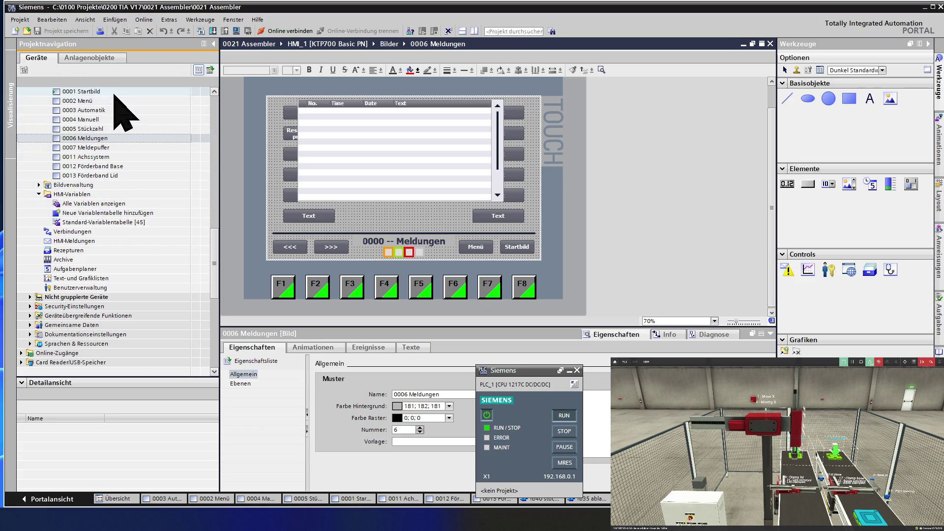
Compile the HMI from screen 0001 Startbild and start the runtime simulation.
double_click(113, 93)
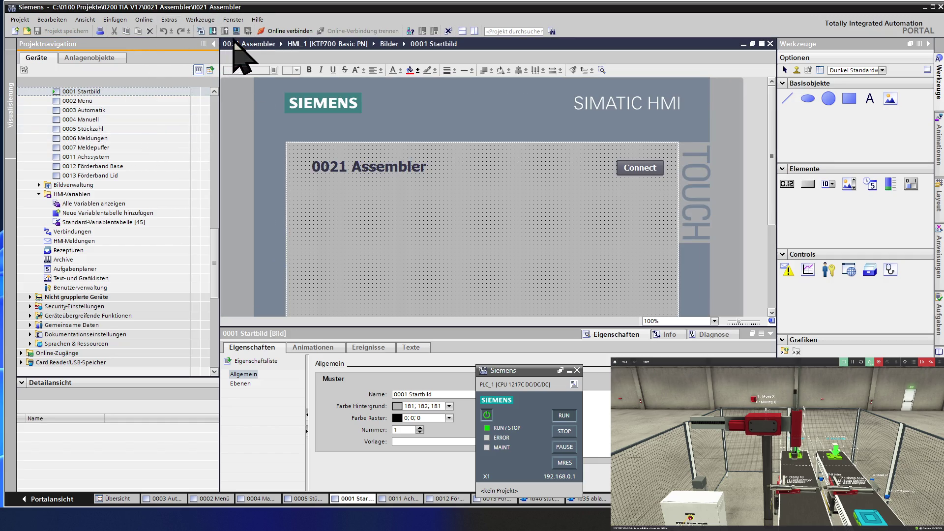
left_click(201, 31)
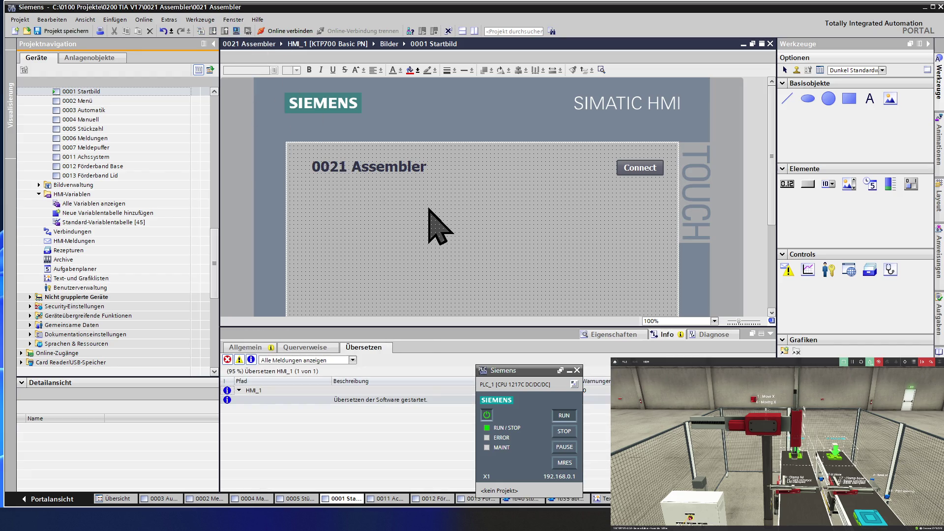
left_click(538, 294)
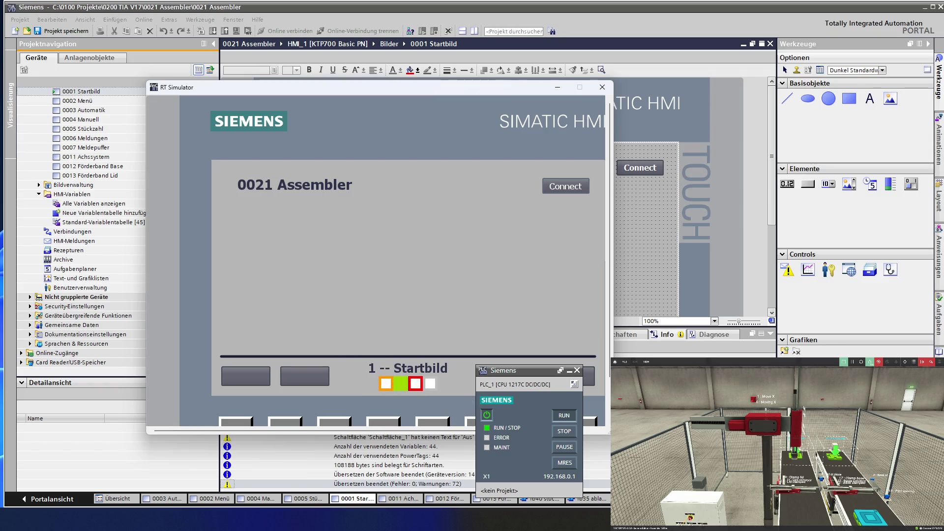
In the simulator, navigate via Menü and Meldungen to the Meldepuffer screen listing four alarms.
left_click(400, 382)
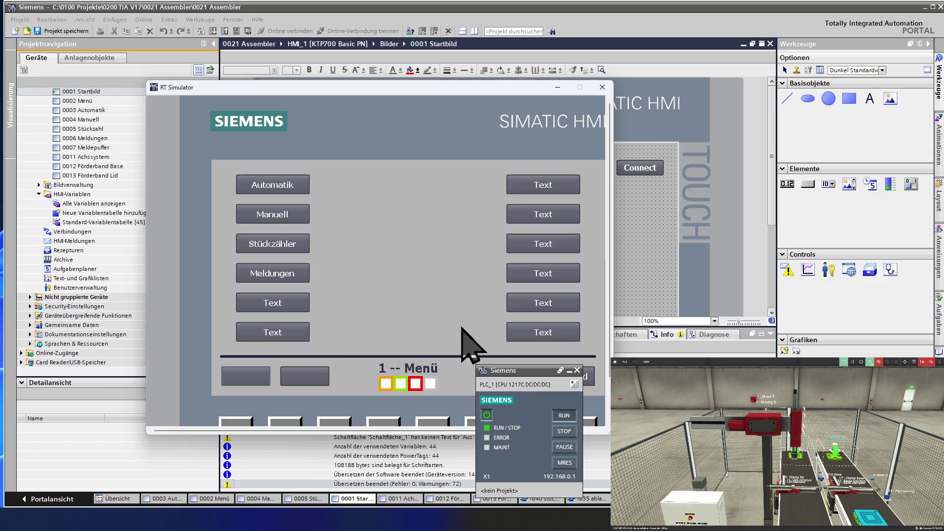
left_click(296, 276)
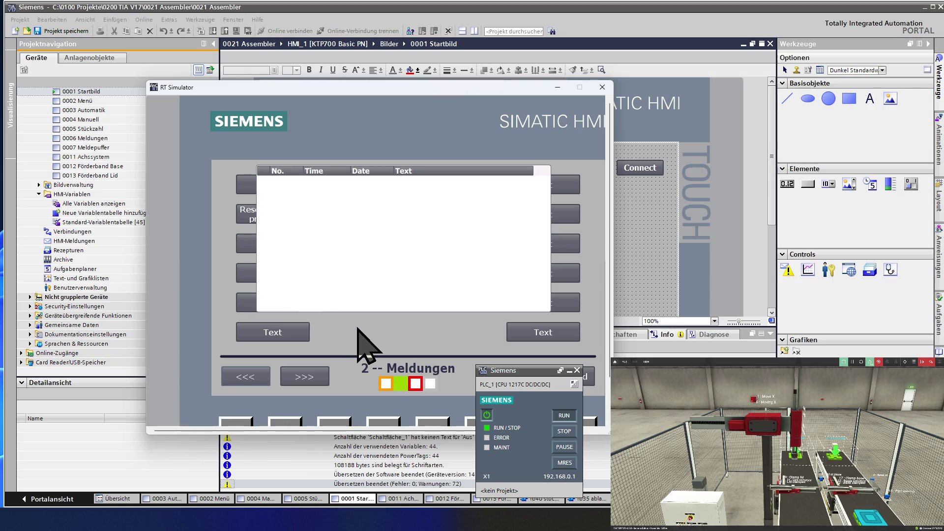
left_click(318, 381)
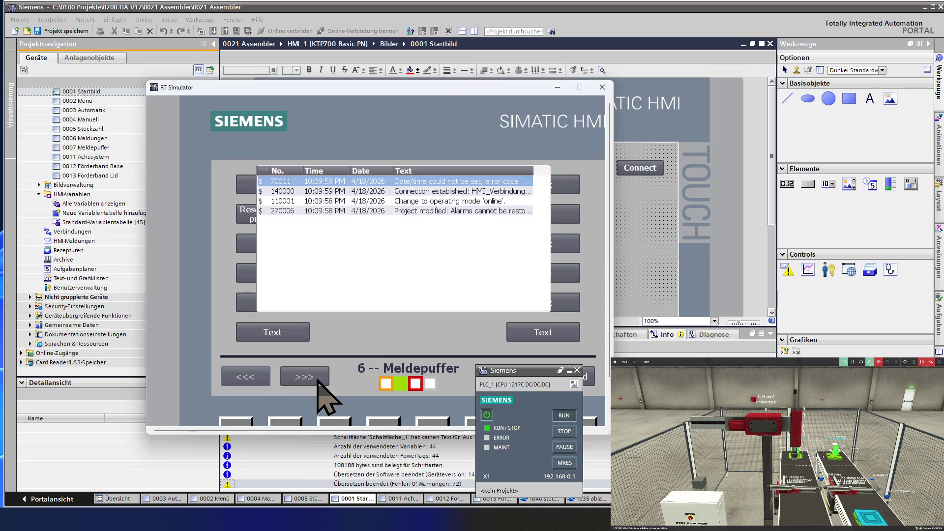
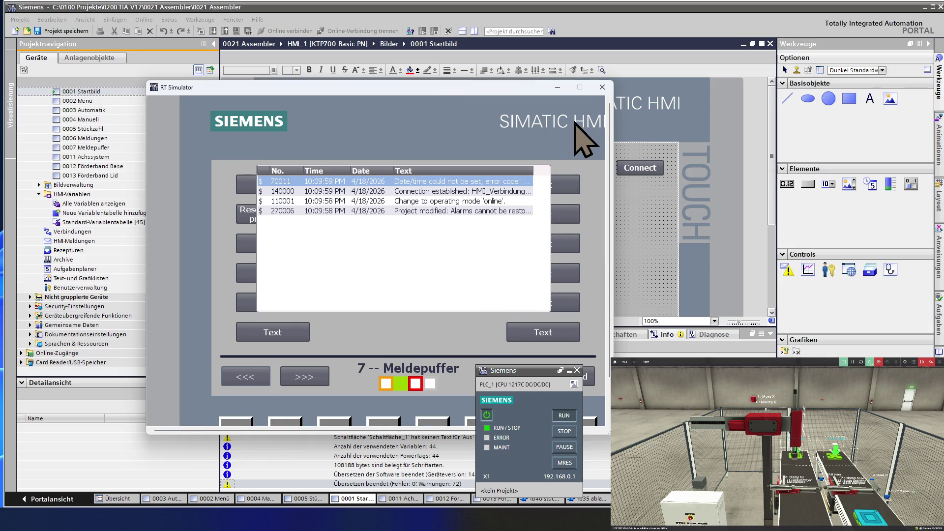
Close the RT Simulator runtime, collapse HMI-Variablen, and open the HMI-Meldungen alarms editor.
left_click(606, 93)
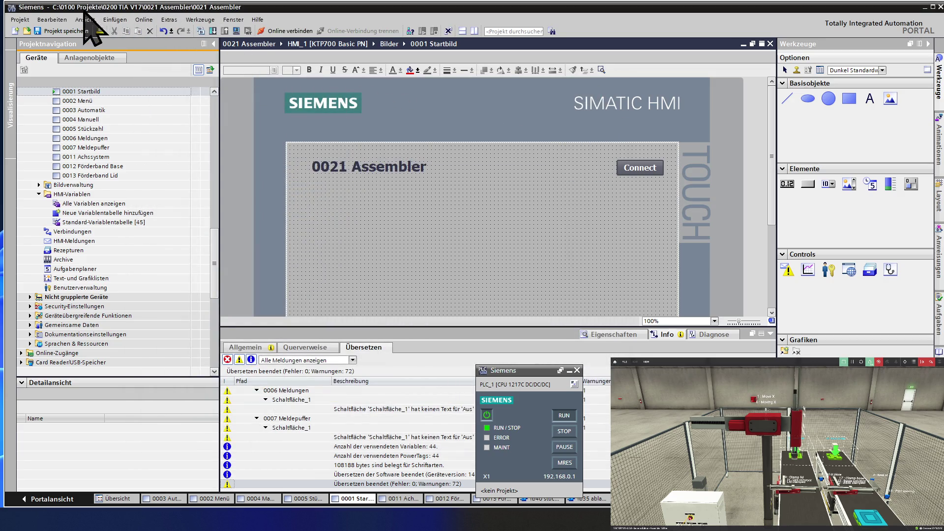
left_click(109, 168)
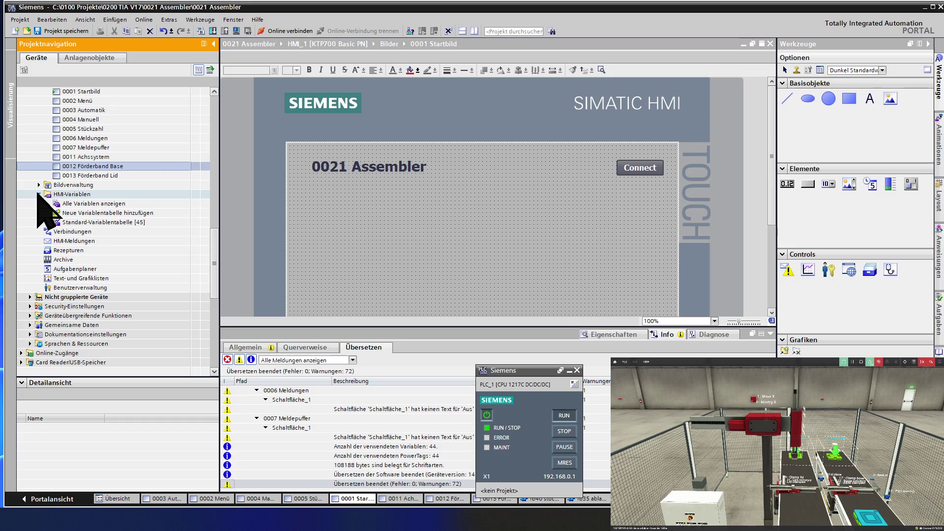
left_click(38, 194)
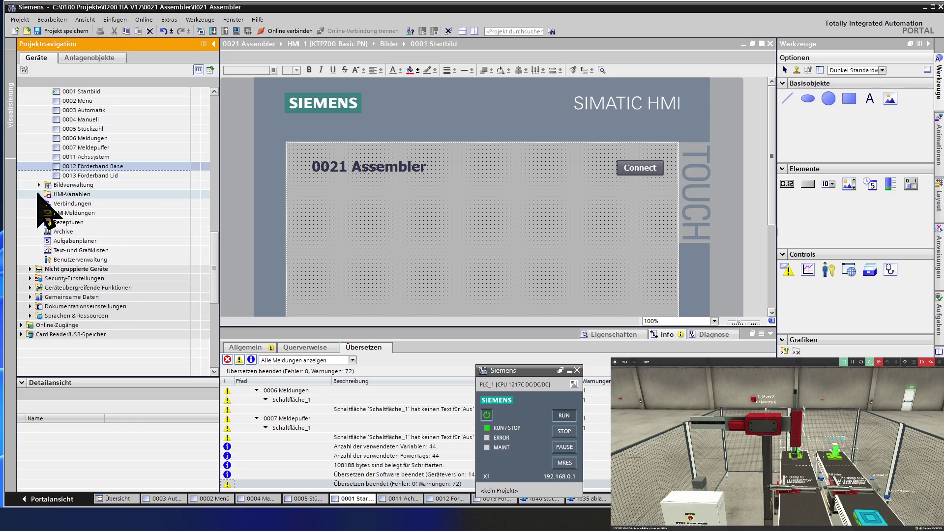
double_click(74, 214)
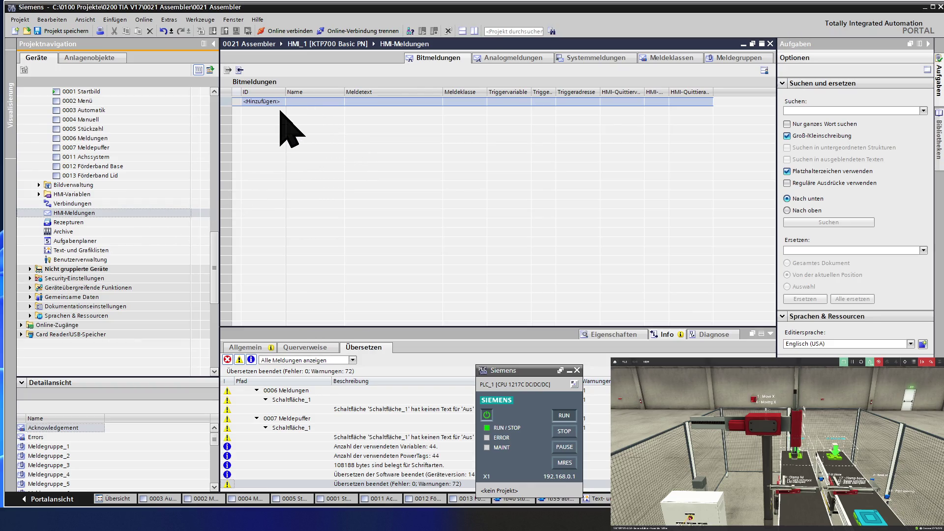
Add bit alarm Bitmeldung_1 with ID 1 and keep Errors as its alarm class.
double_click(262, 102)
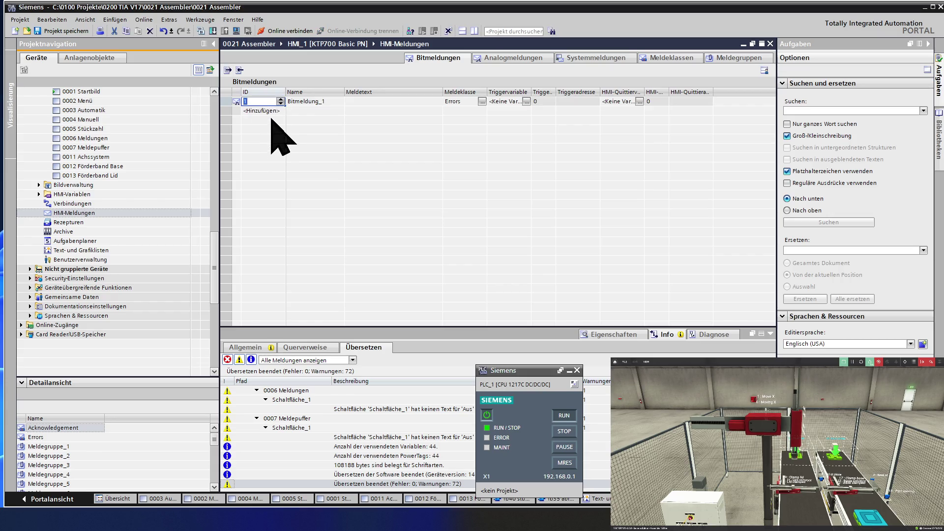
left_click(277, 111)
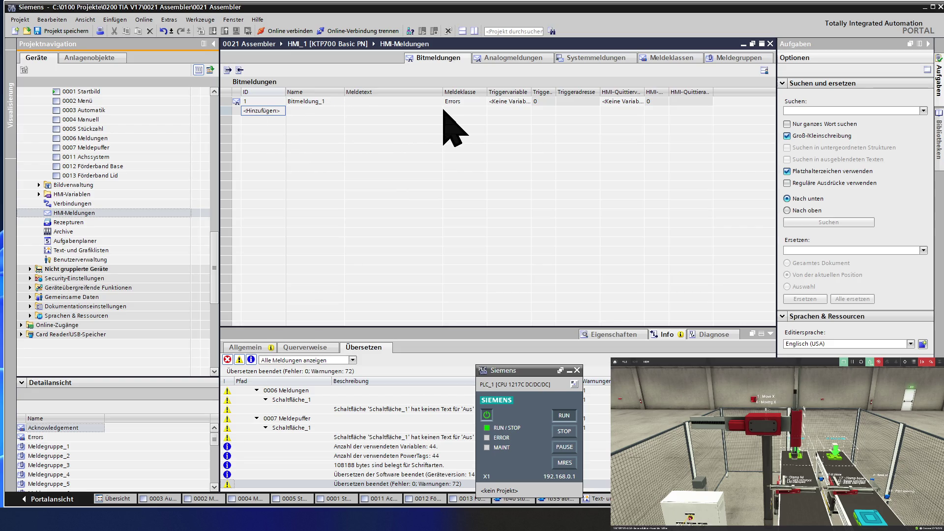
left_click(472, 102)
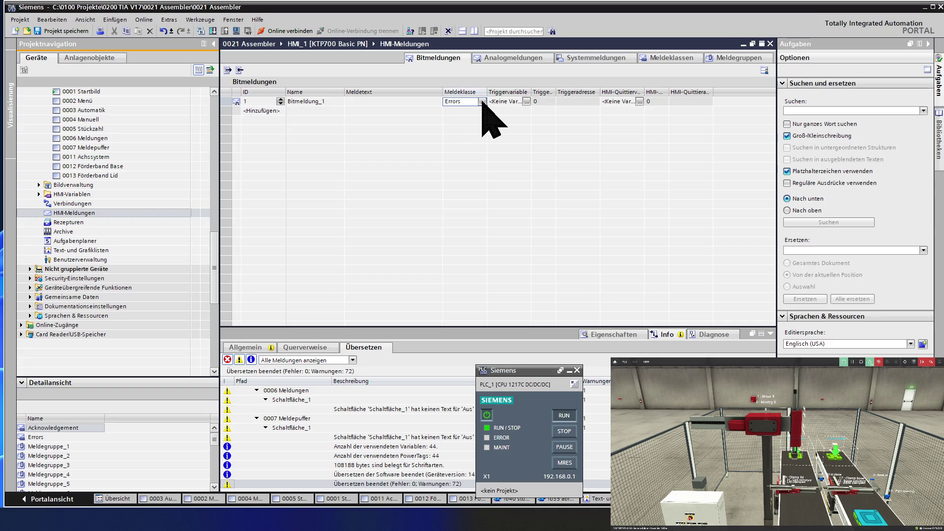
left_click(482, 102)
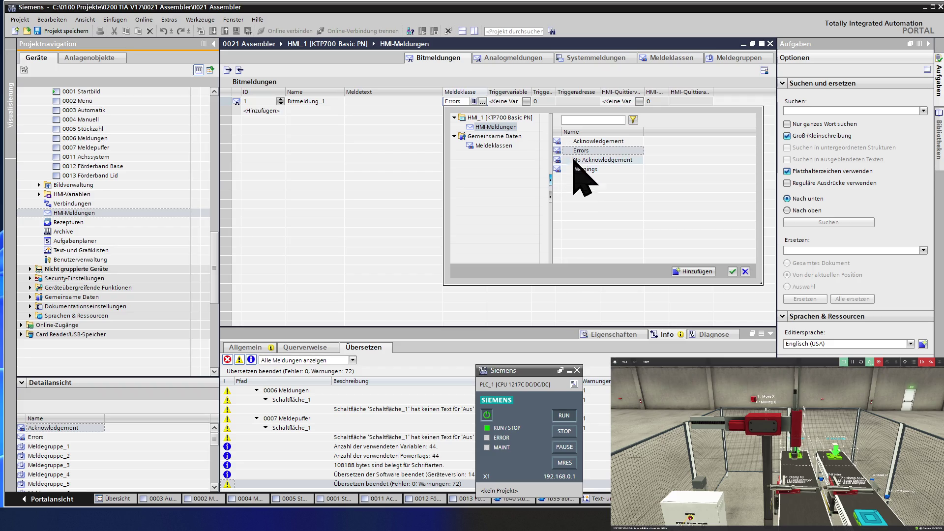
left_click(402, 137)
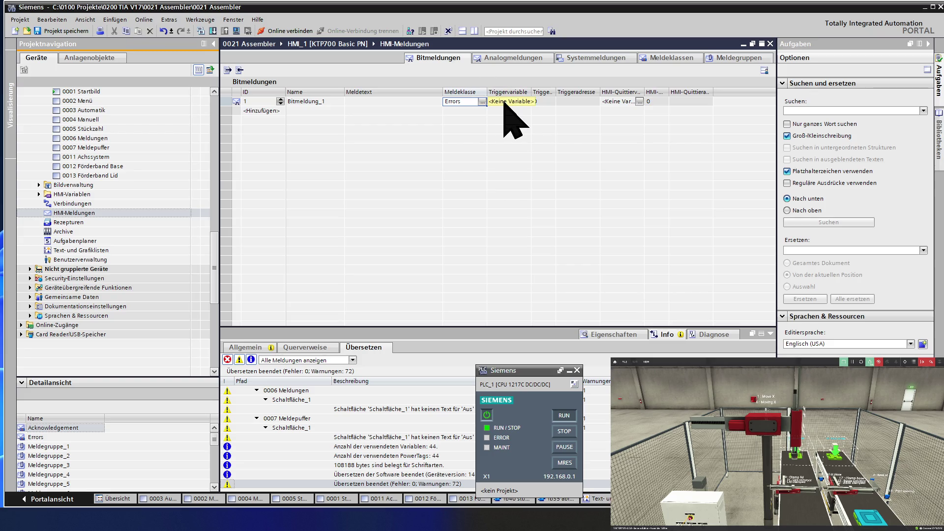
left_click(393, 103)
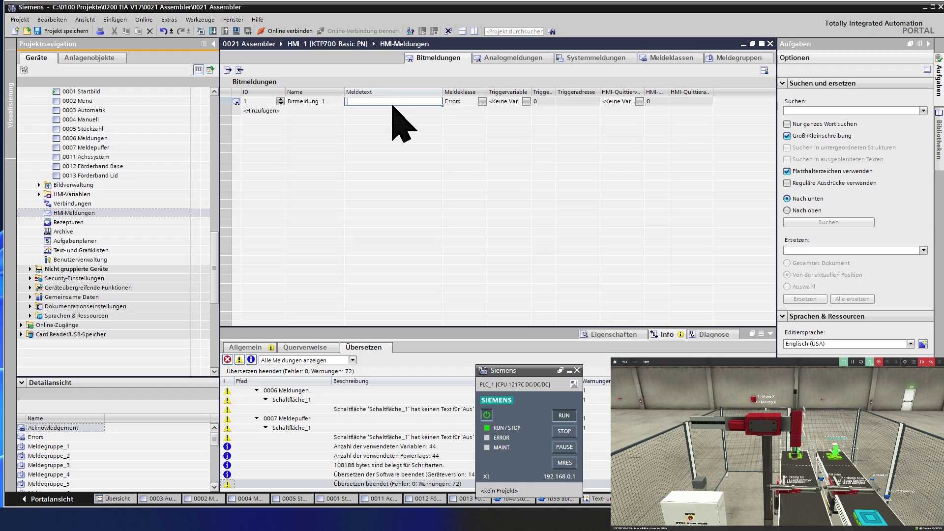
Enter '001 Stückzahl erreicht' as Bitmeldung_1's alarm text.
type("St")
type("ückzah")
type("l e")
type("rreich")
type("00")
type("1")
left_click(394, 111)
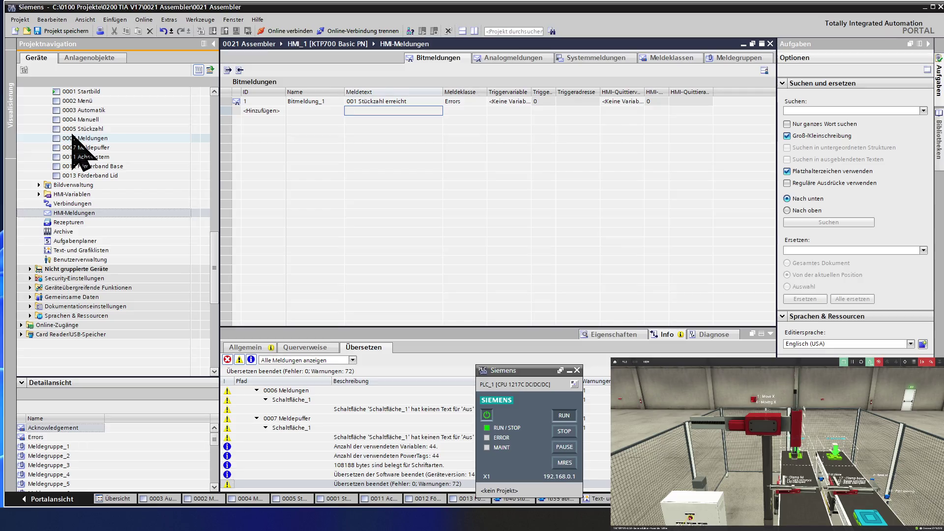
left_click(78, 135)
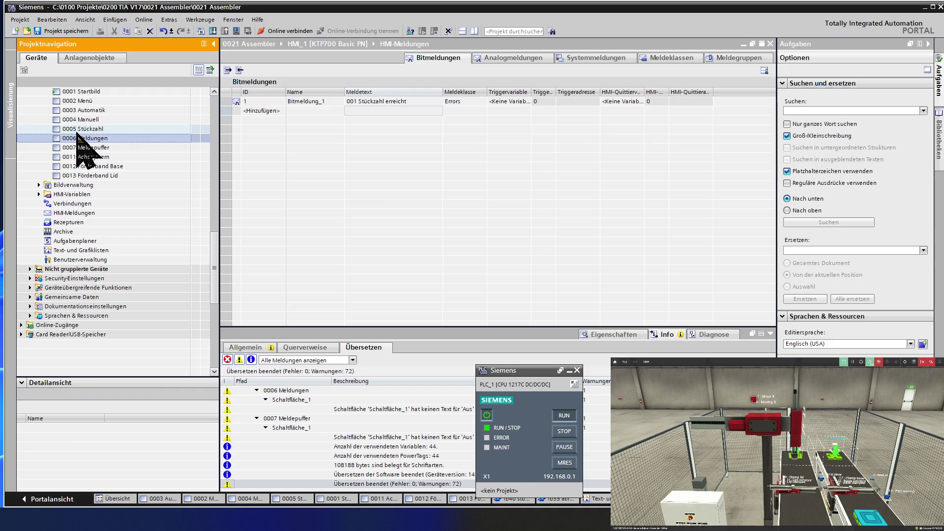
Save the project.
scroll(77, 134, "up", 2)
left_click(52, 30)
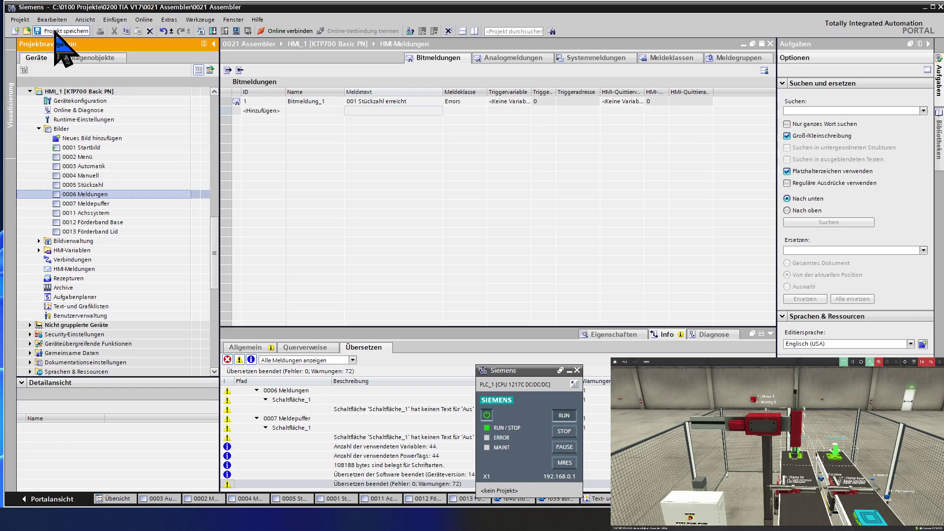
scroll(72, 195, "up", 8)
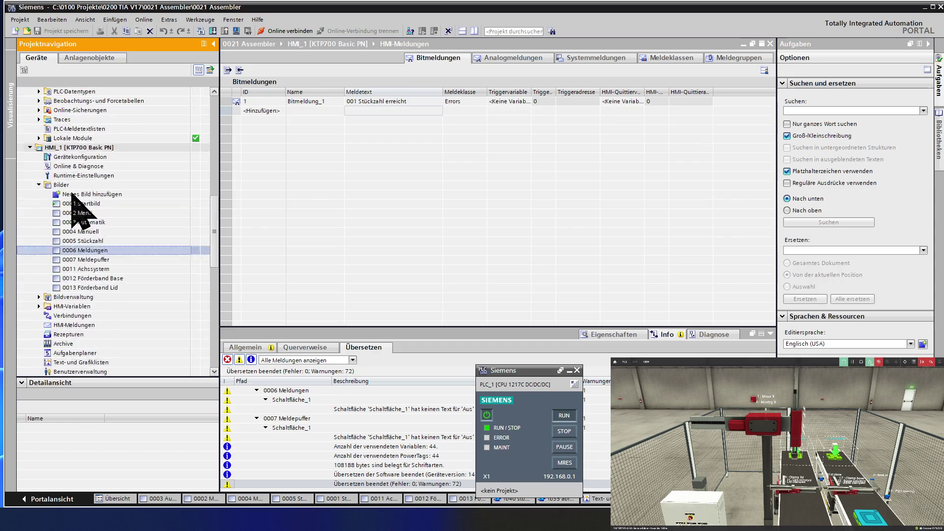
scroll(73, 195, "up", 3)
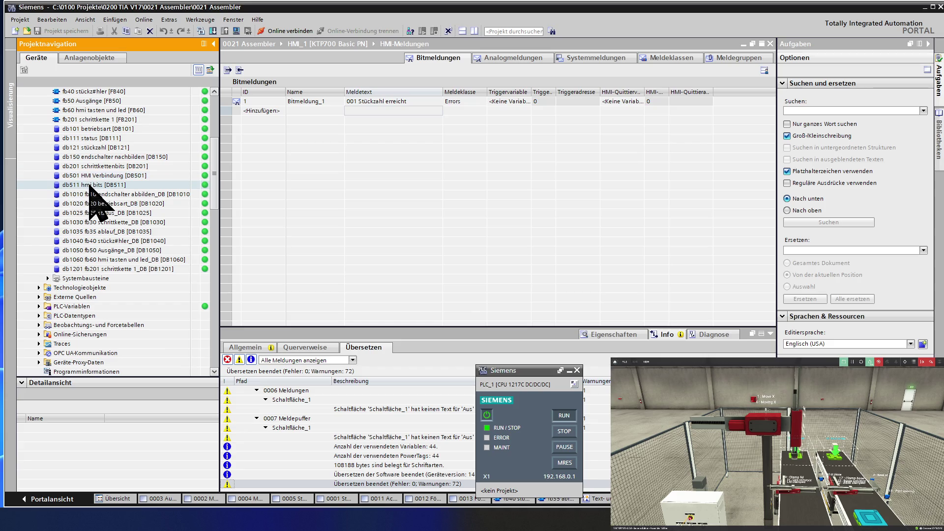
scroll(93, 196, "up", 5)
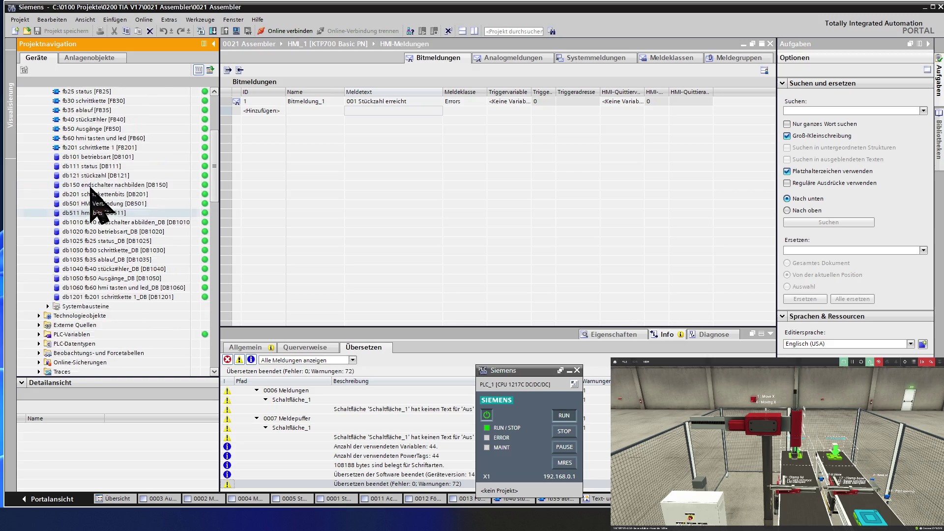
scroll(91, 188, "up", 1)
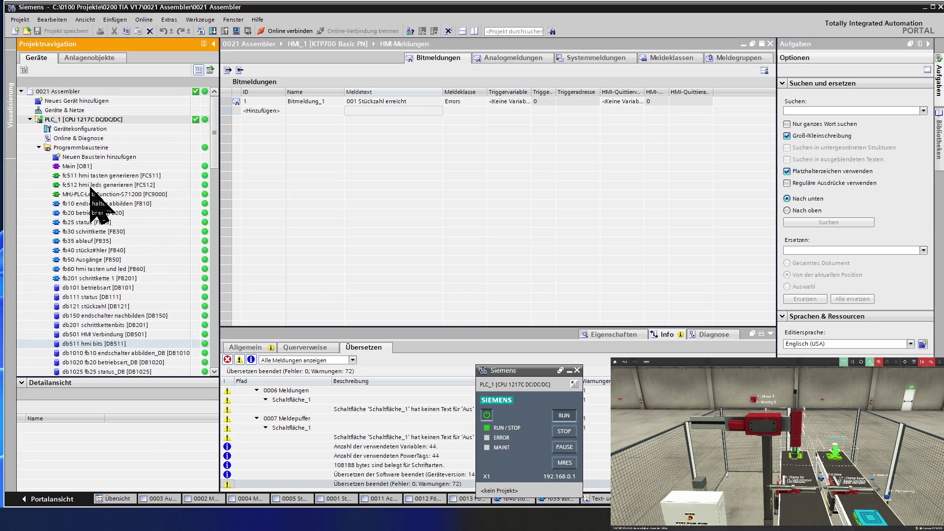
Create global data block 'db521 hmi meldungen' with manual number 521.
double_click(97, 157)
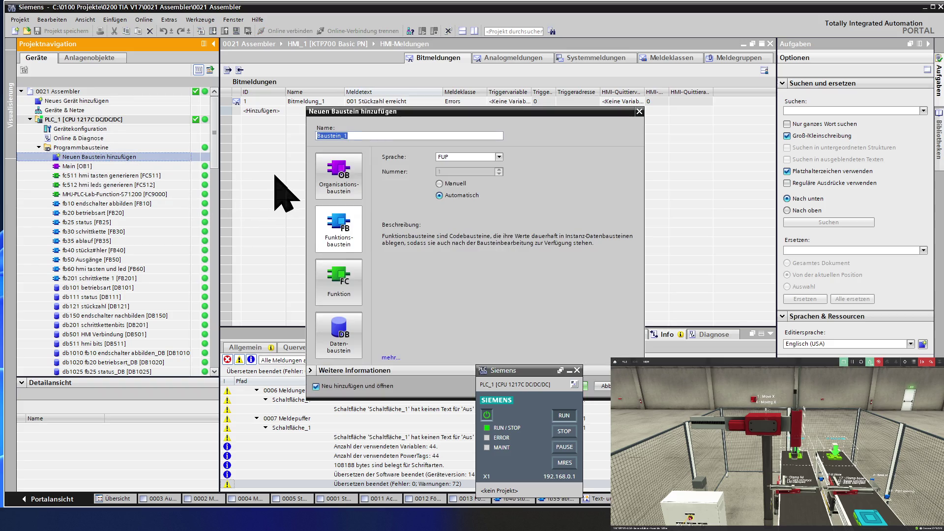
left_click(351, 341)
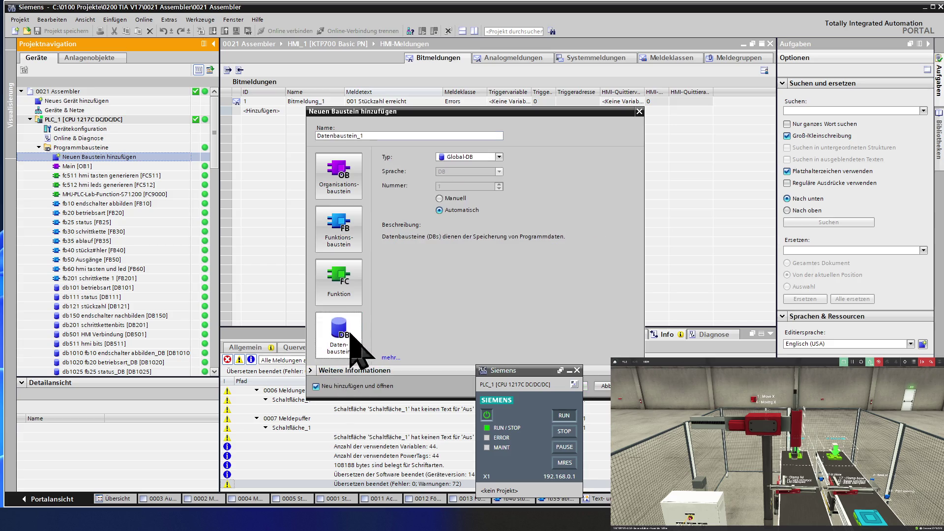
left_click(449, 198)
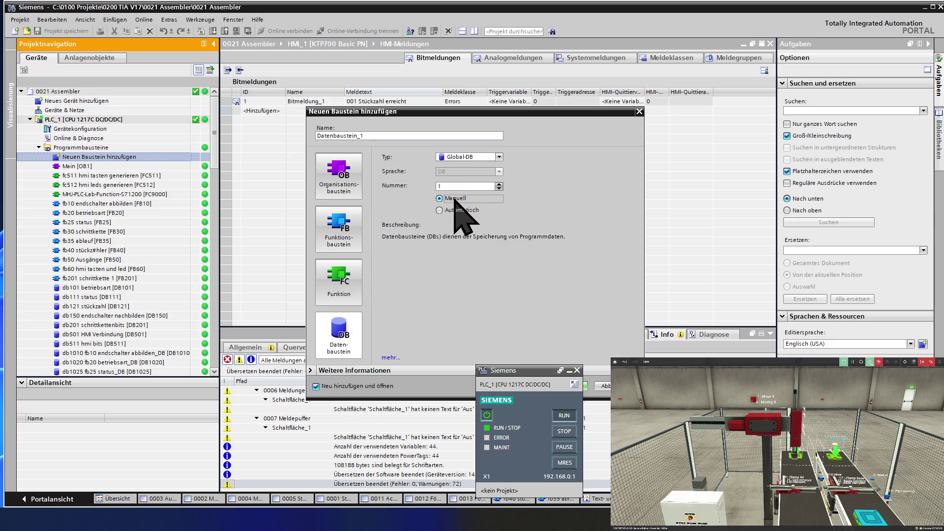
left_click(458, 187)
key("BackSpace")
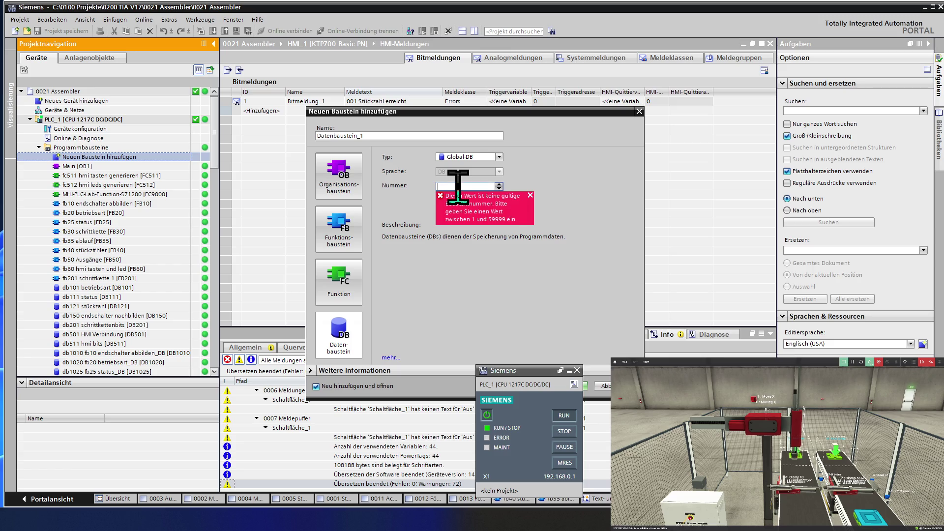
type("521")
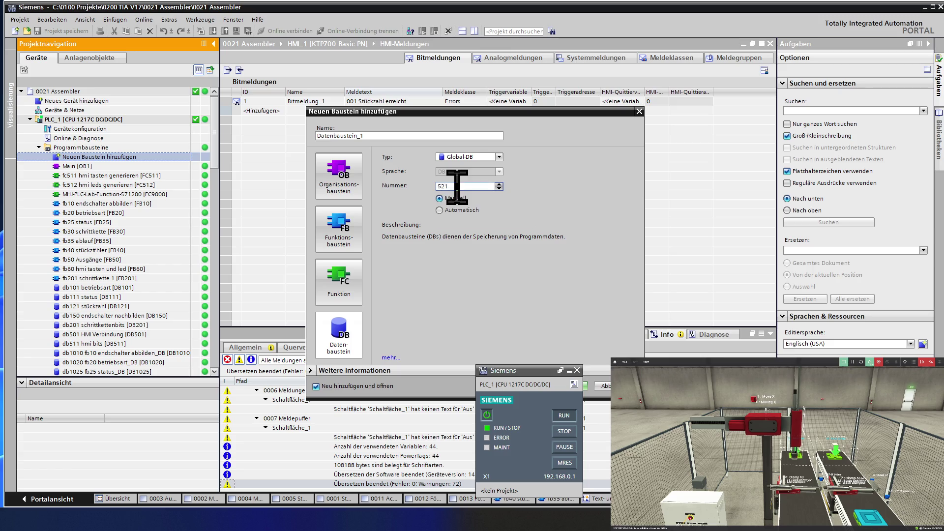
double_click(371, 136)
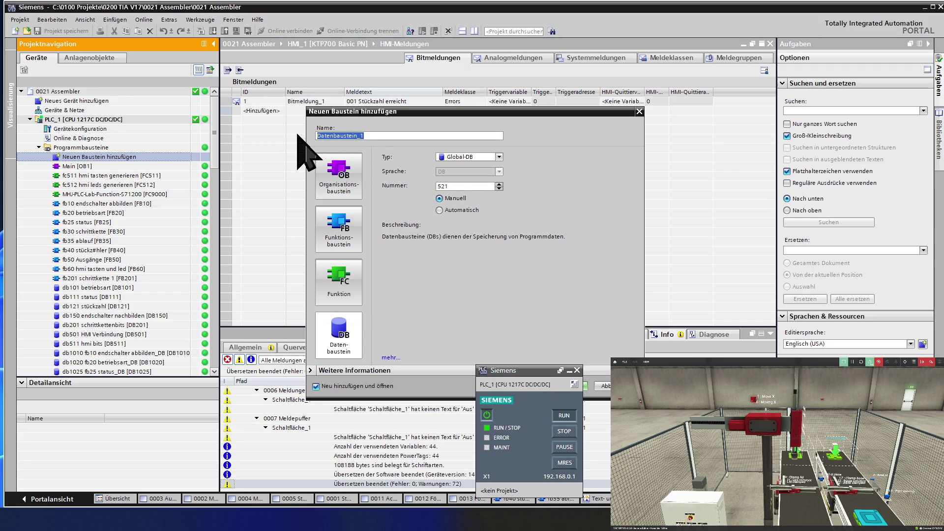
type("db521")
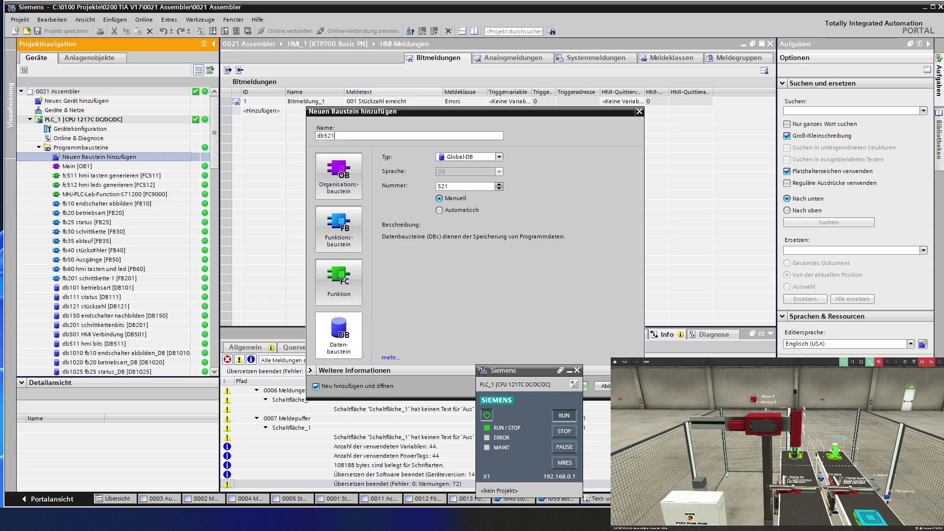
type(" h")
type("mi ")
type("meldungen")
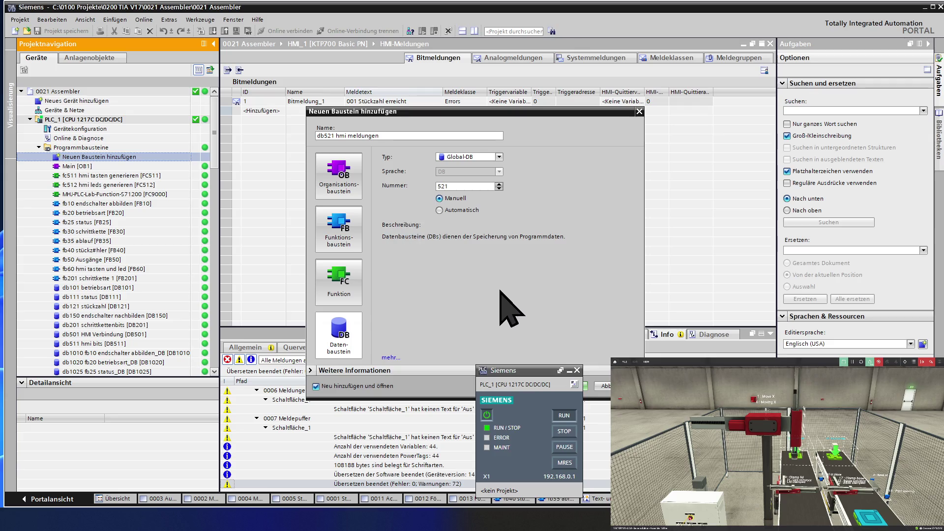
left_click(586, 386)
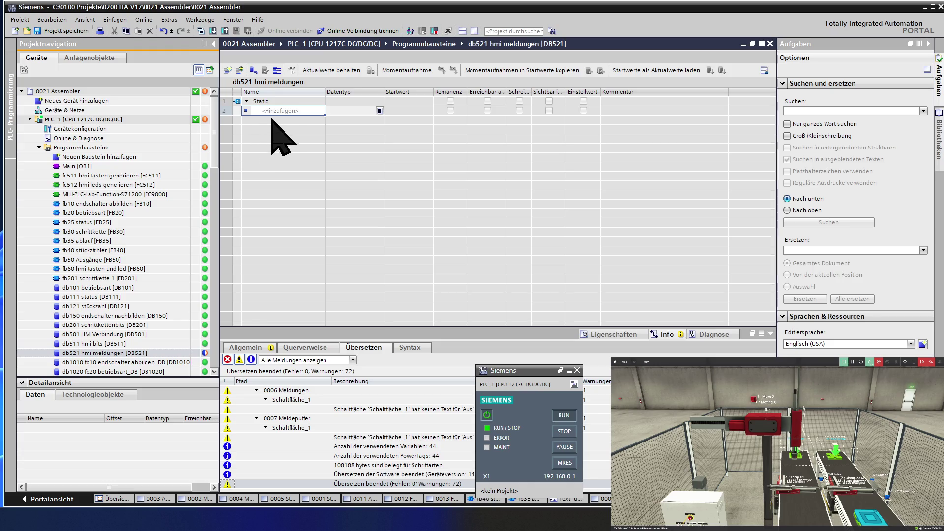
Add a variable named MeldungWord_1 to db521 hmi meldungen.
left_click(304, 109)
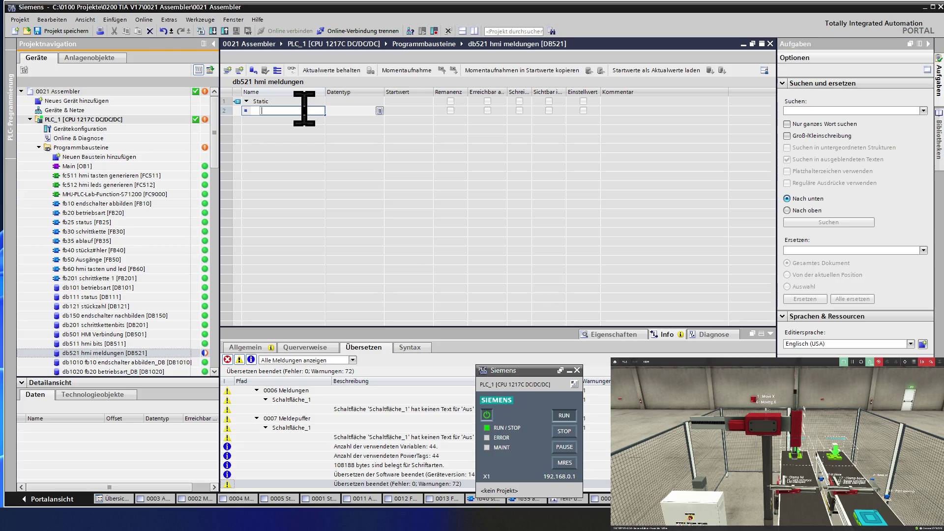
type("Meldung")
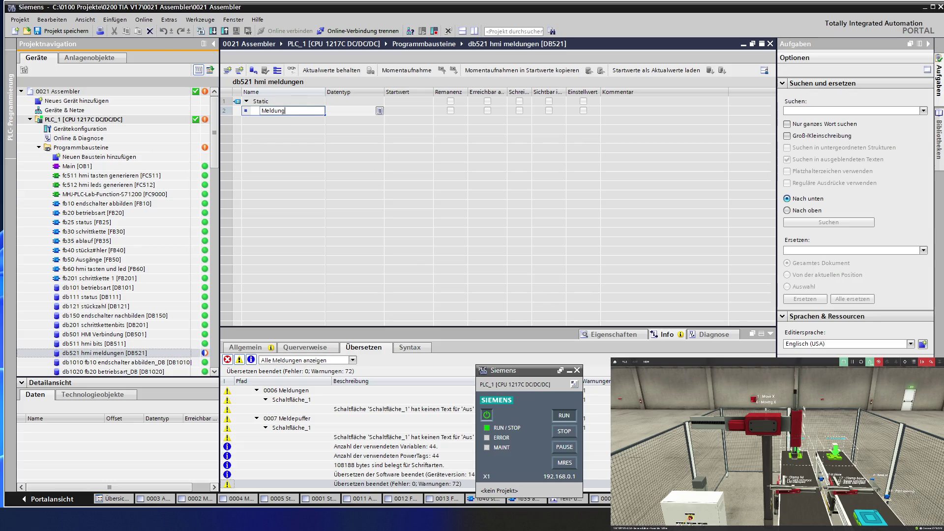
type("_1")
key("Return")
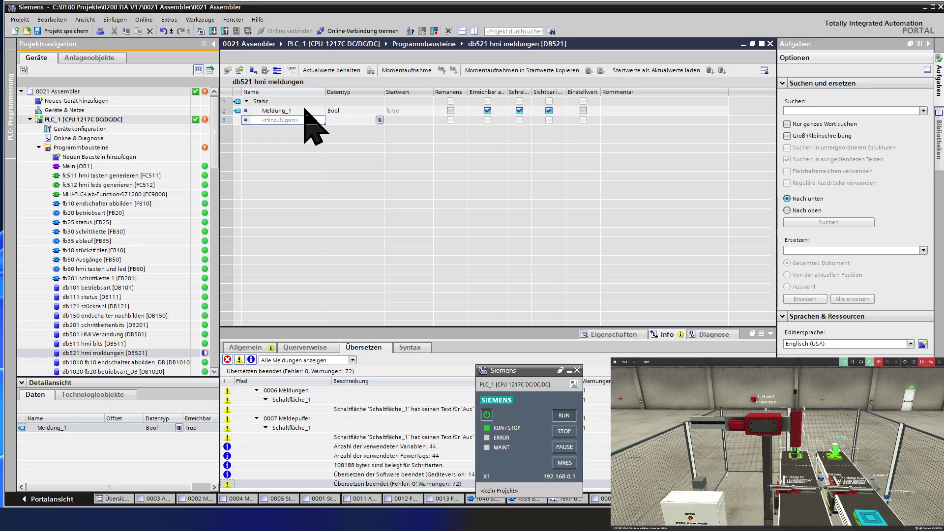
double_click(304, 111)
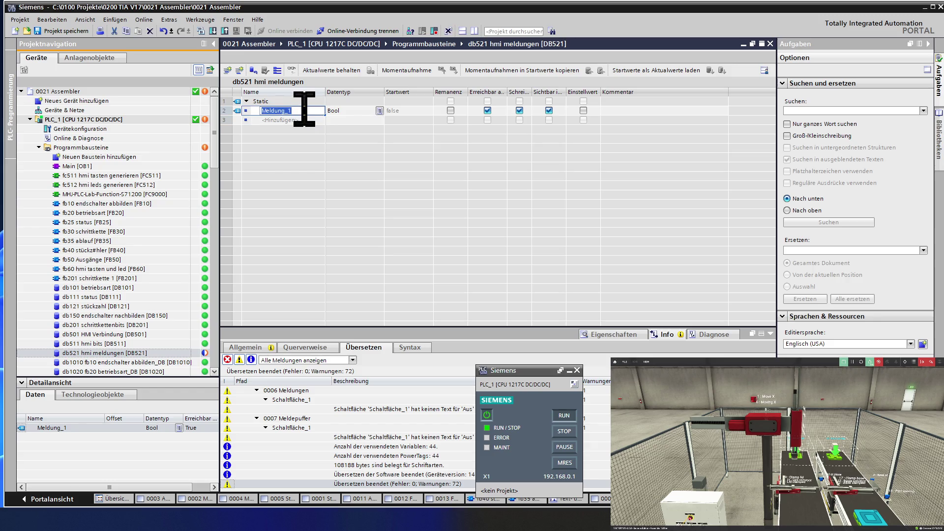
left_click(304, 110)
type("Word")
key("Return")
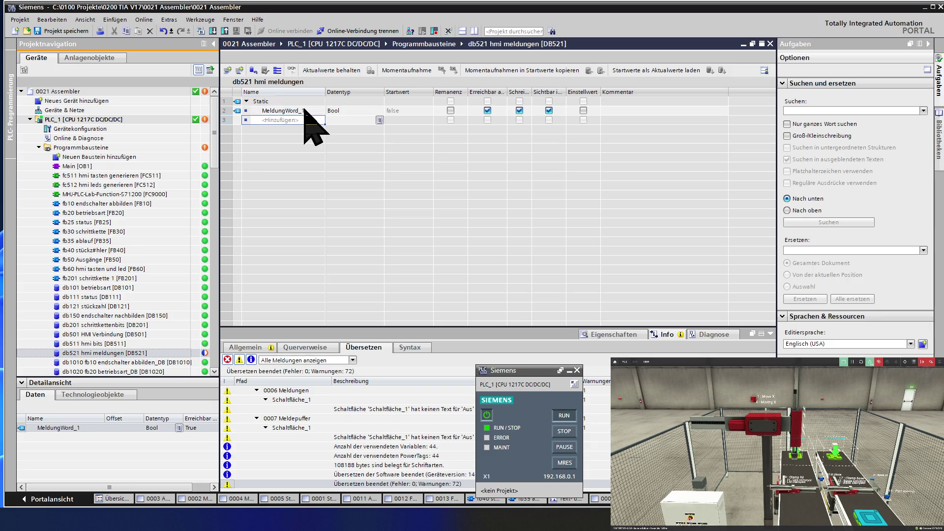
Make MeldungWord_1 a Word and fill down MeldungWord_2 to MeldungWord_5.
left_click(343, 113)
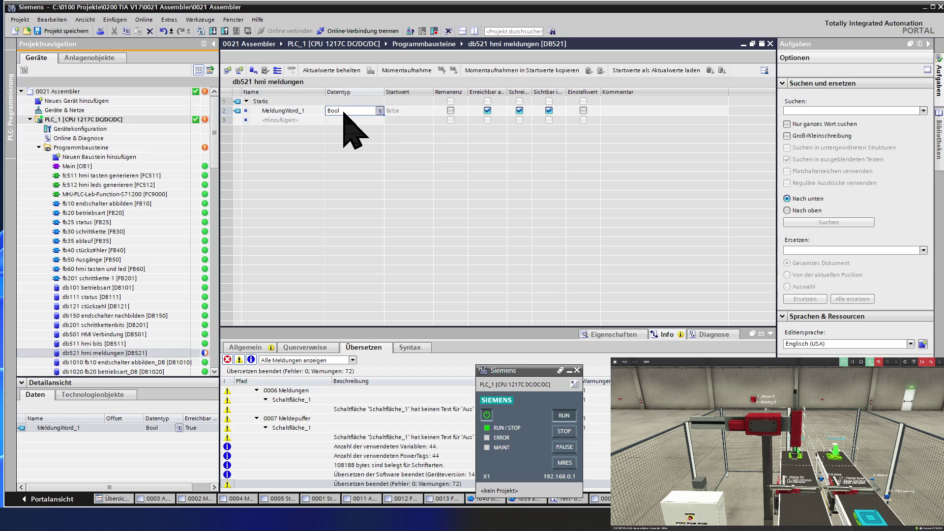
type("Word")
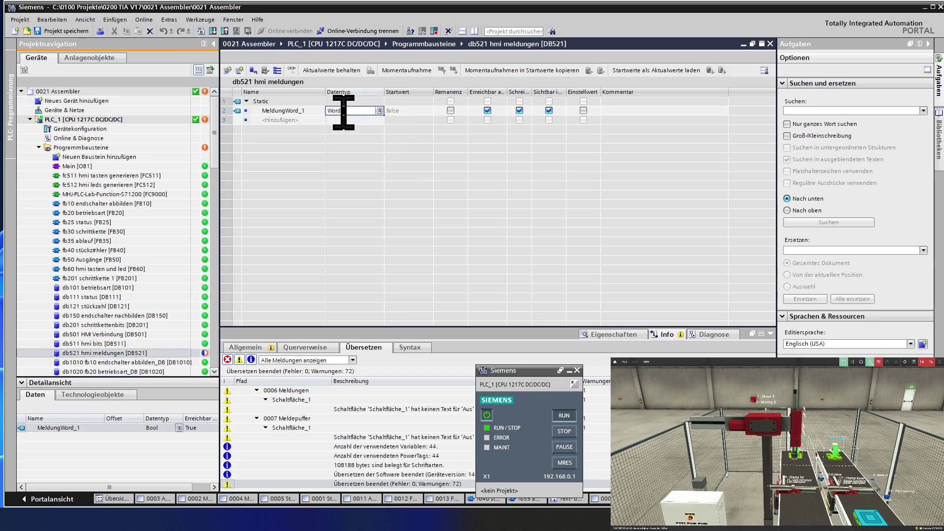
left_click(317, 114)
left_click_drag(323, 115, 325, 150)
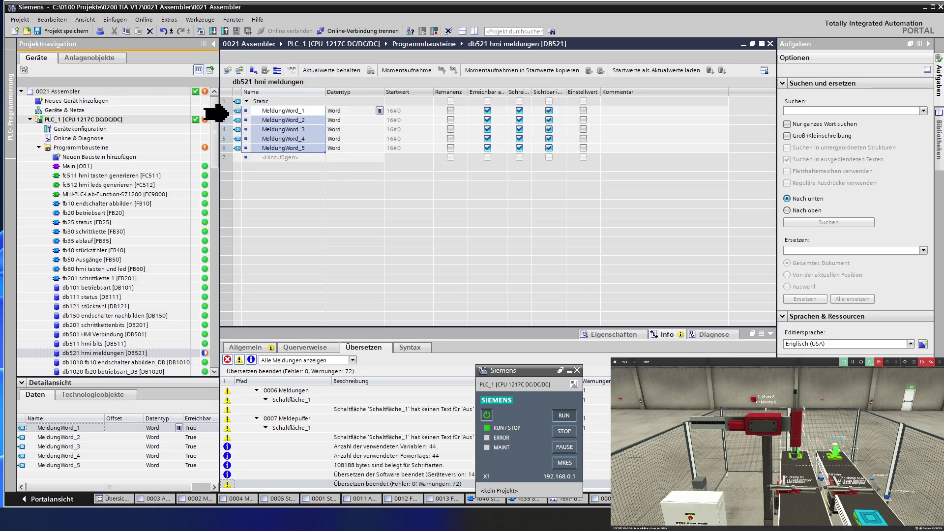
left_click(226, 110)
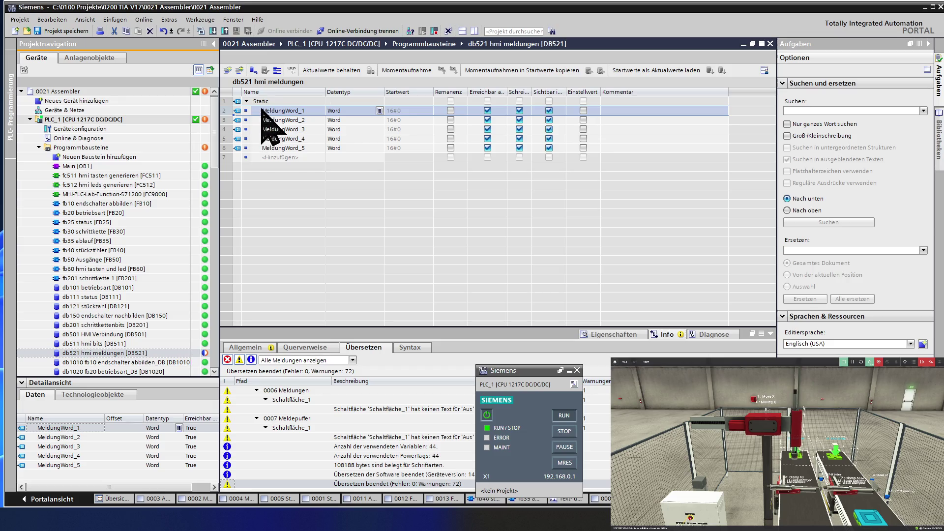
left_click(309, 110)
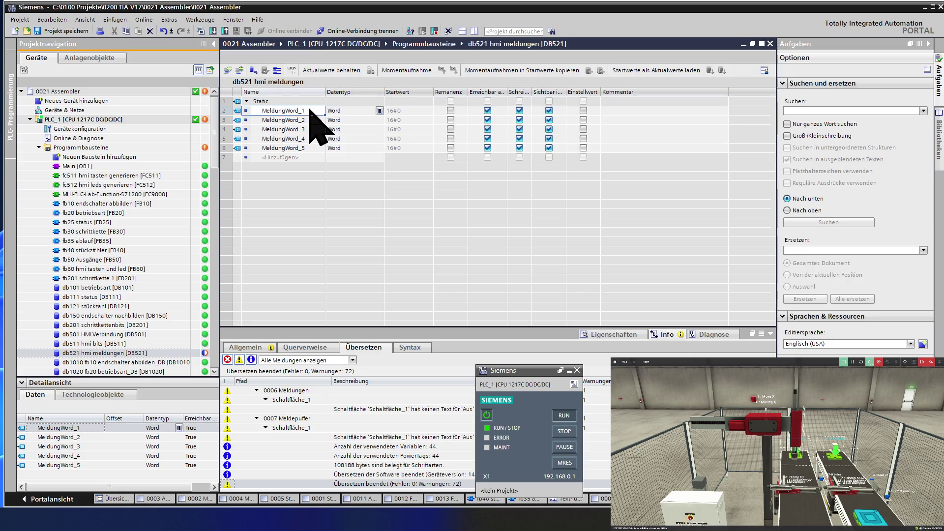
Check the MeldungWord_1 name entry in db521 hmi meldungen.
left_click(309, 110)
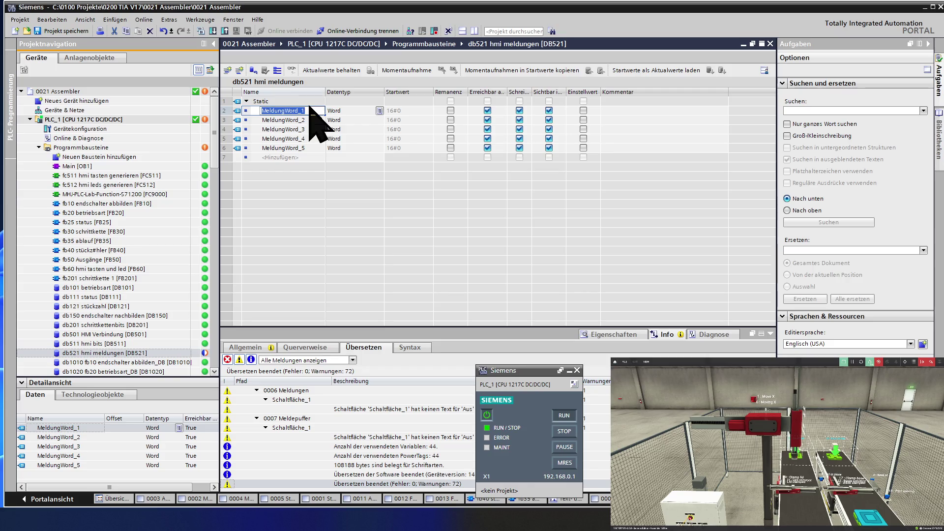
left_click(313, 109)
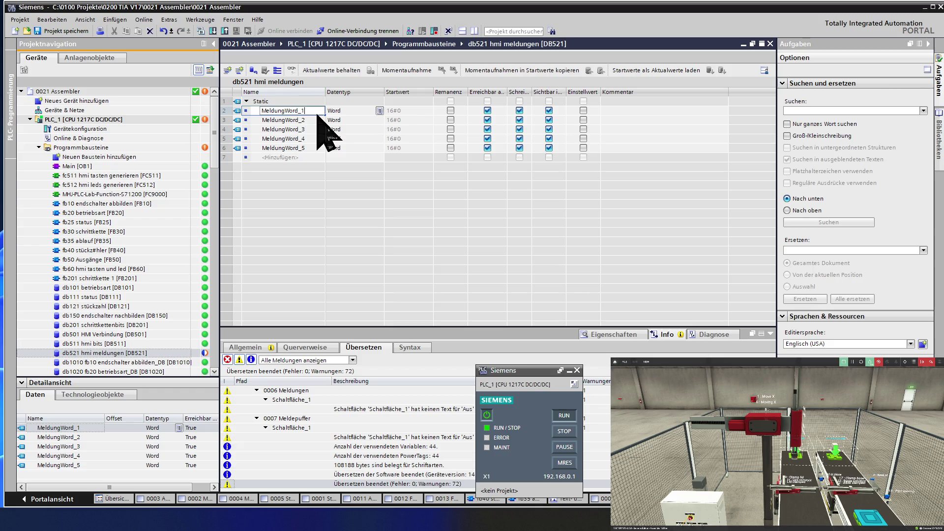
left_click(318, 119)
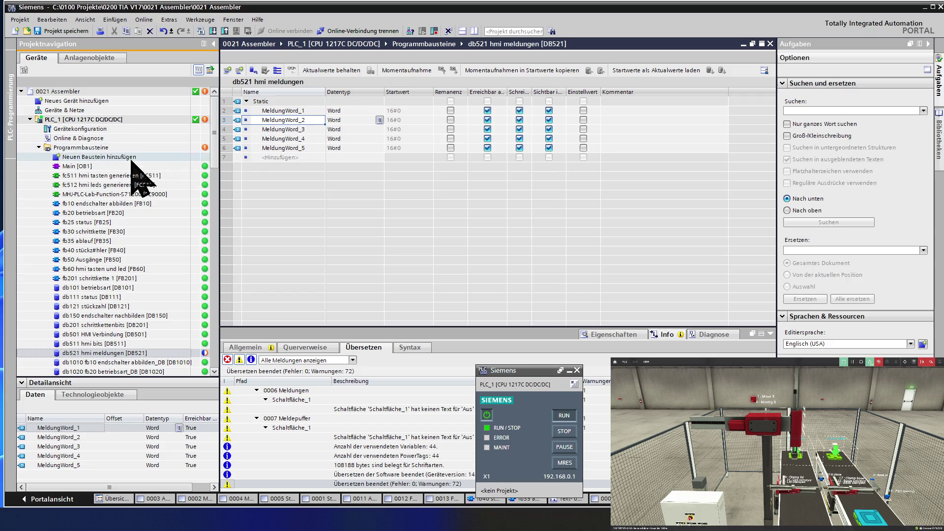
left_click(299, 112)
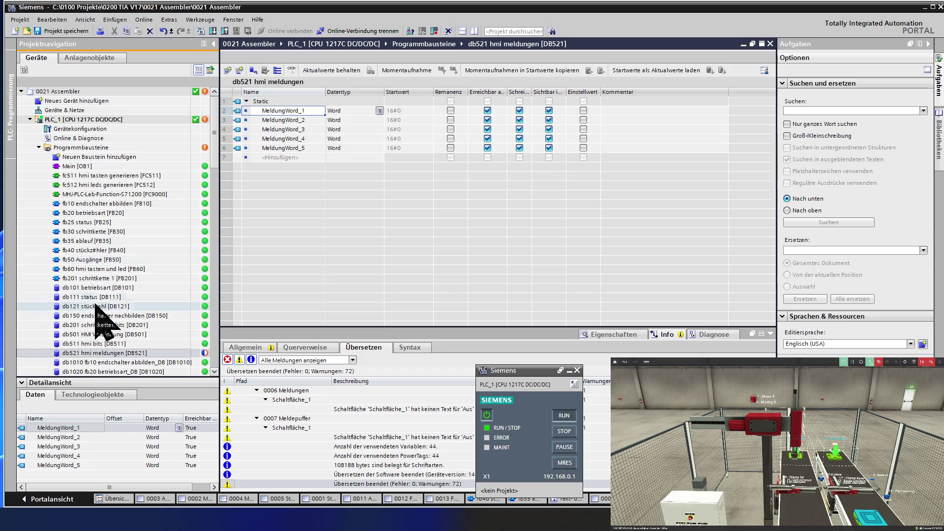
Open the HMI-Meldungen alarms editor of HMI_1.
scroll(96, 308, "down", 5)
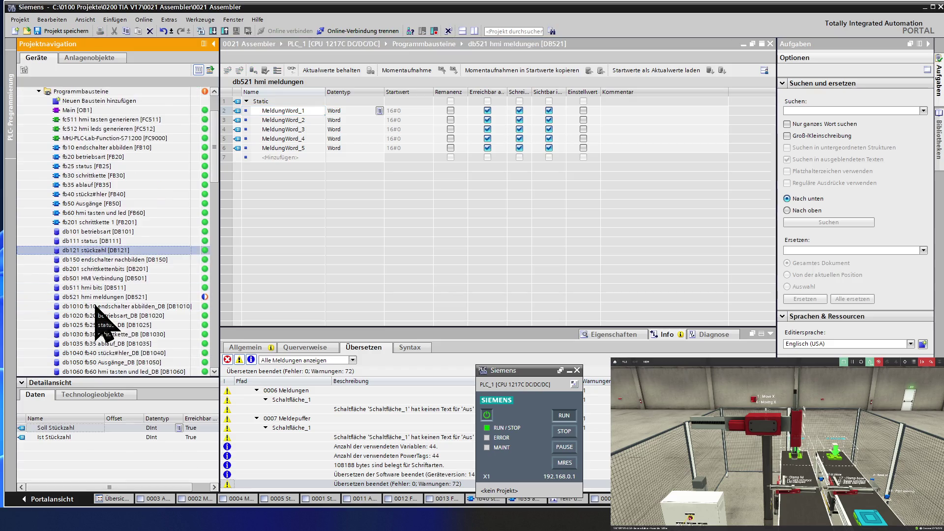
scroll(96, 308, "down", 5)
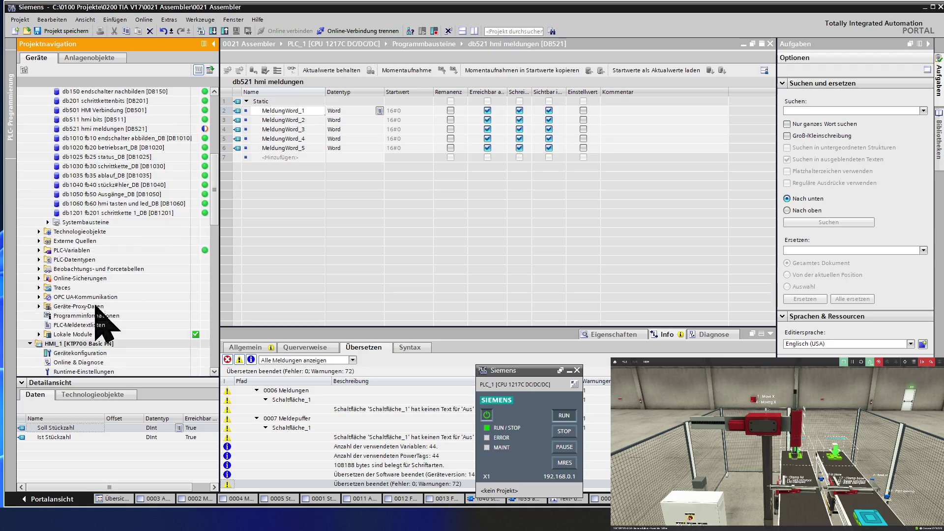
scroll(96, 308, "down", 2)
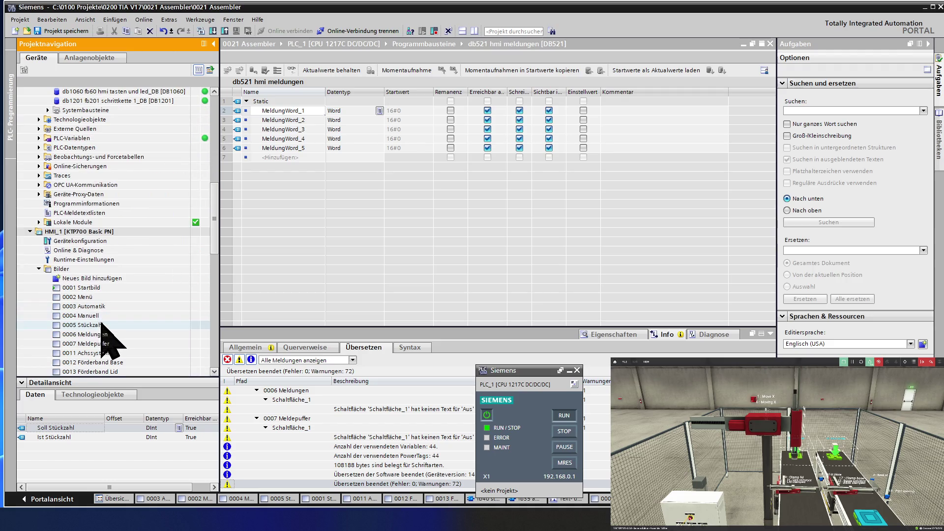
scroll(100, 324, "down", 2)
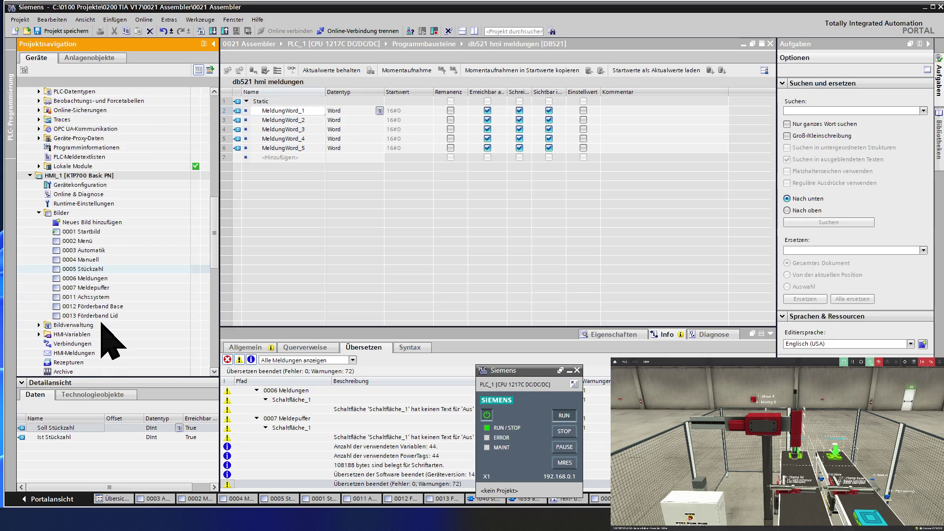
scroll(102, 323, "down", 1)
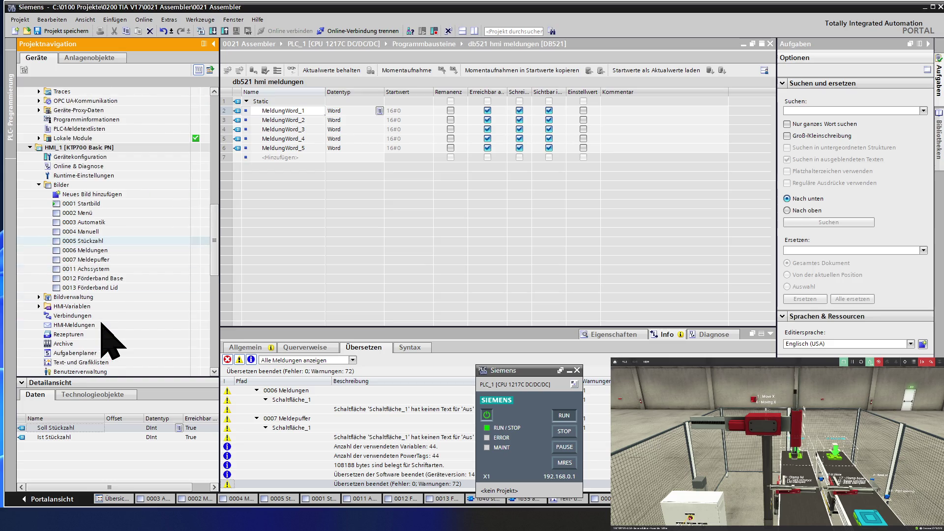
double_click(101, 325)
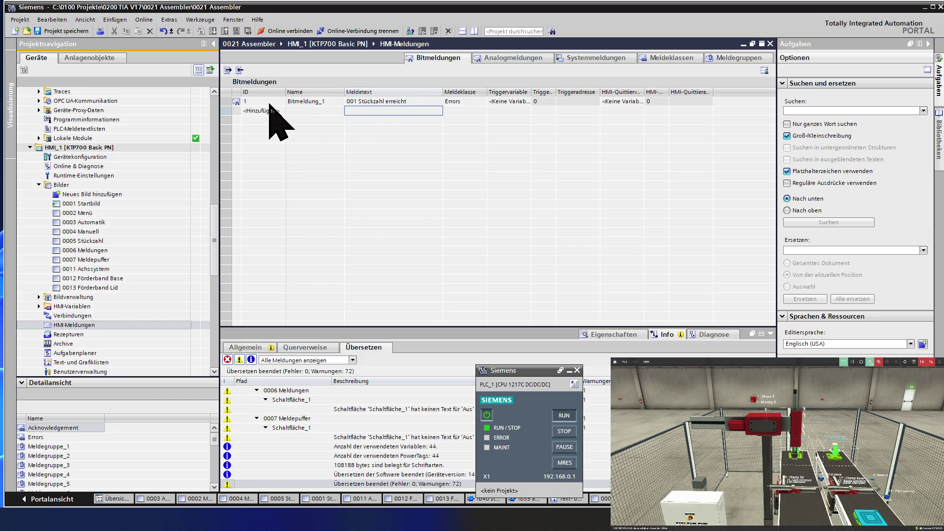
Show the Trigger properties of bit alarm Bitmeldung_1 in the inspector.
left_click(228, 102)
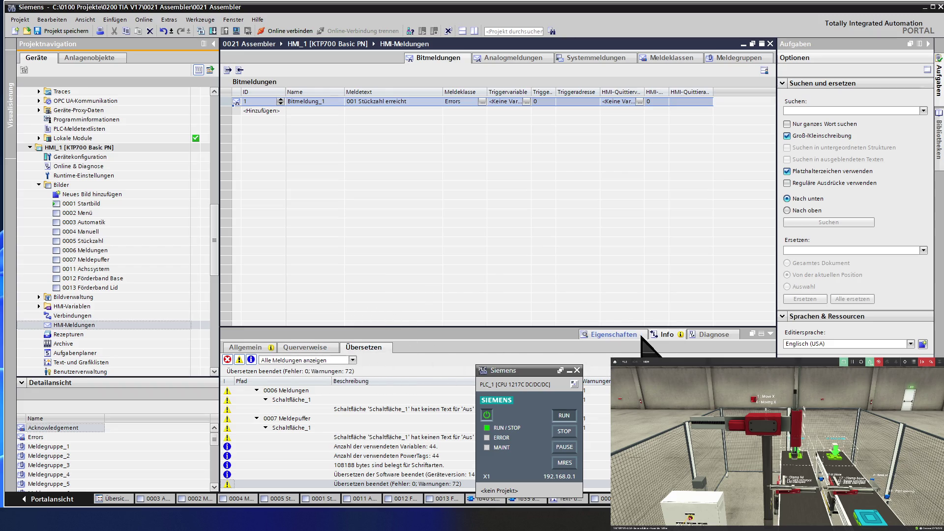
left_click(618, 335)
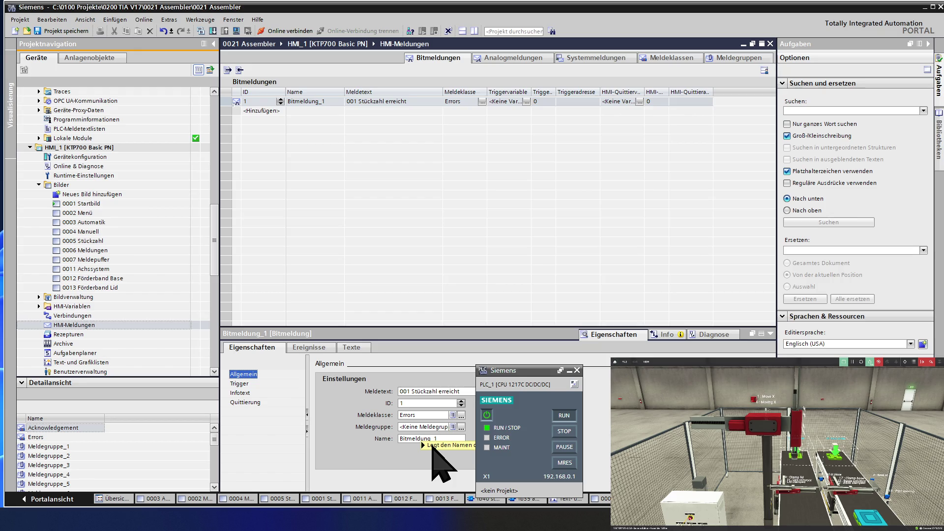
left_click(425, 446)
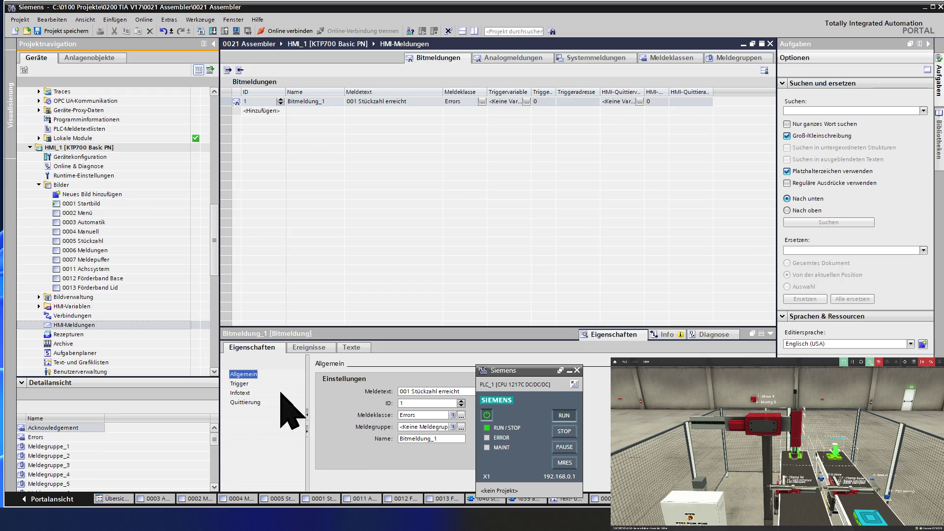
left_click(238, 384)
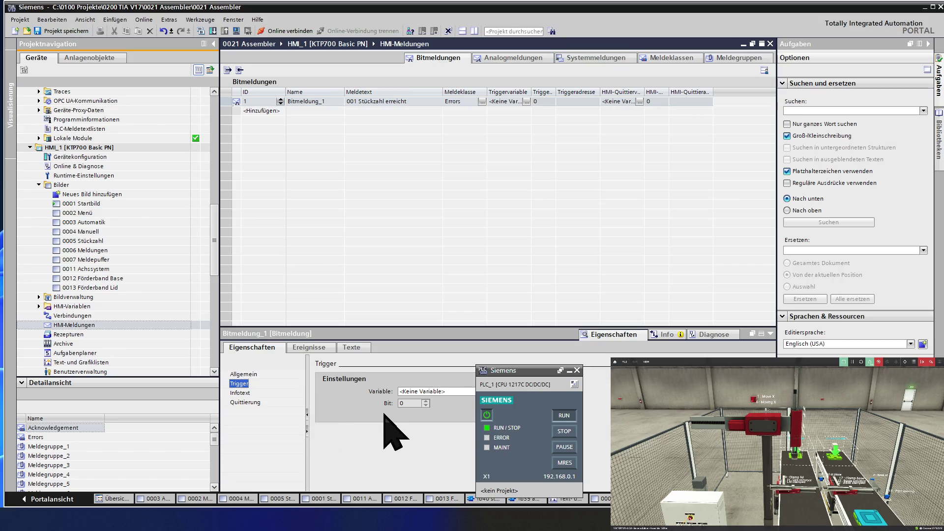
Set Bitmeldung_1's trigger to MeldungWord_1 in db521 hmi meldungen, bit 0.
left_click(467, 391)
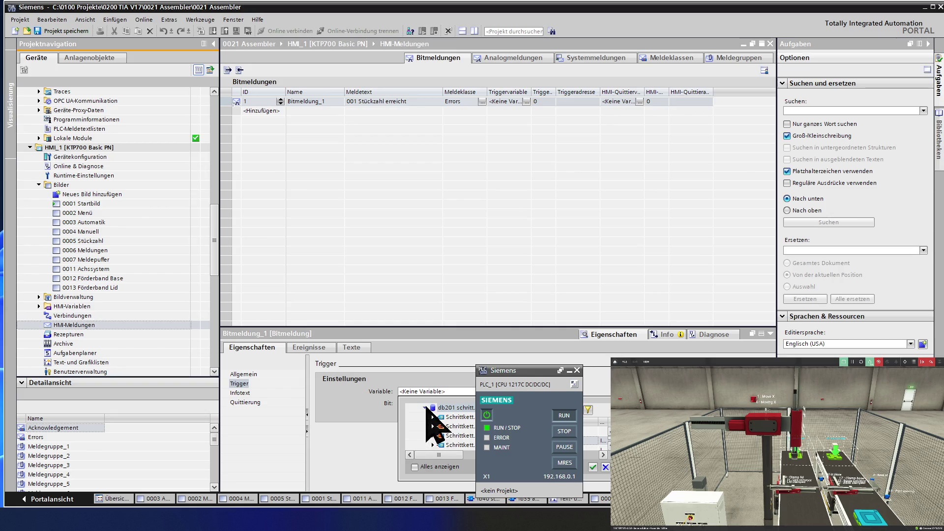
left_click(426, 408)
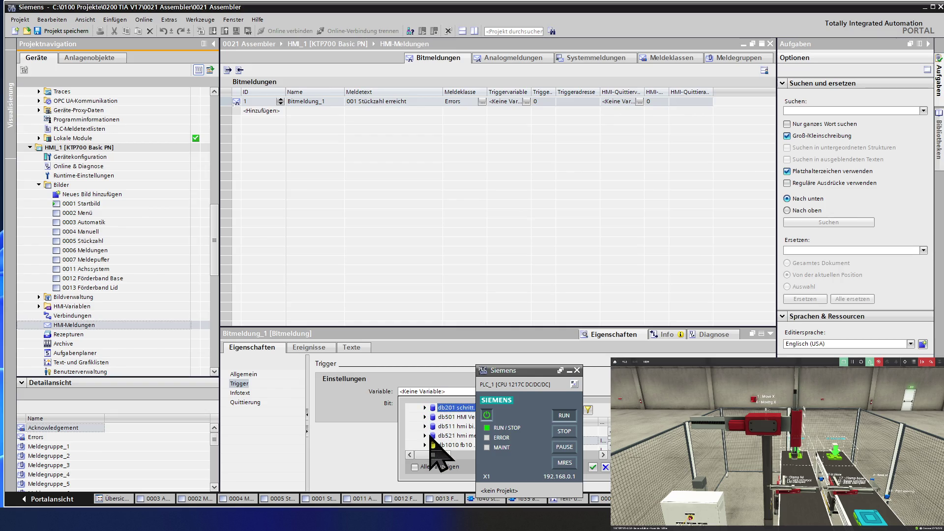
left_click(433, 436)
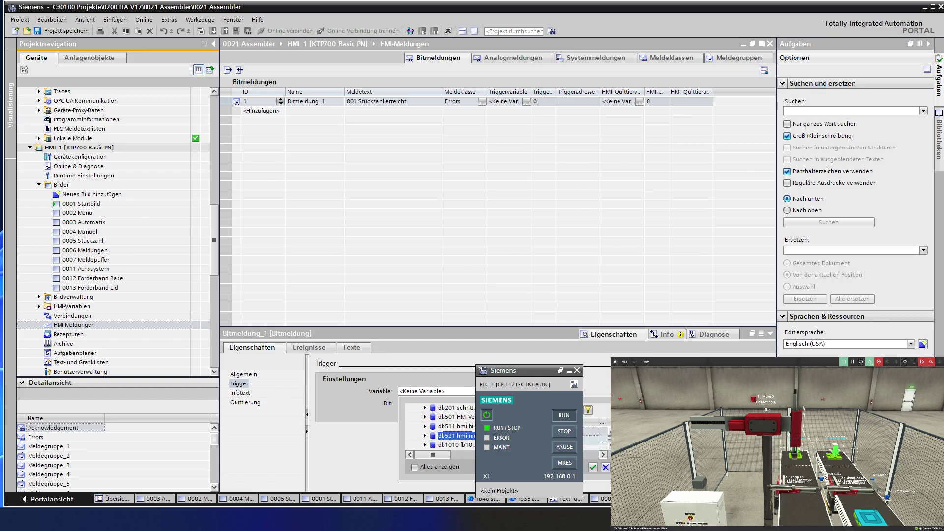
key("Return")
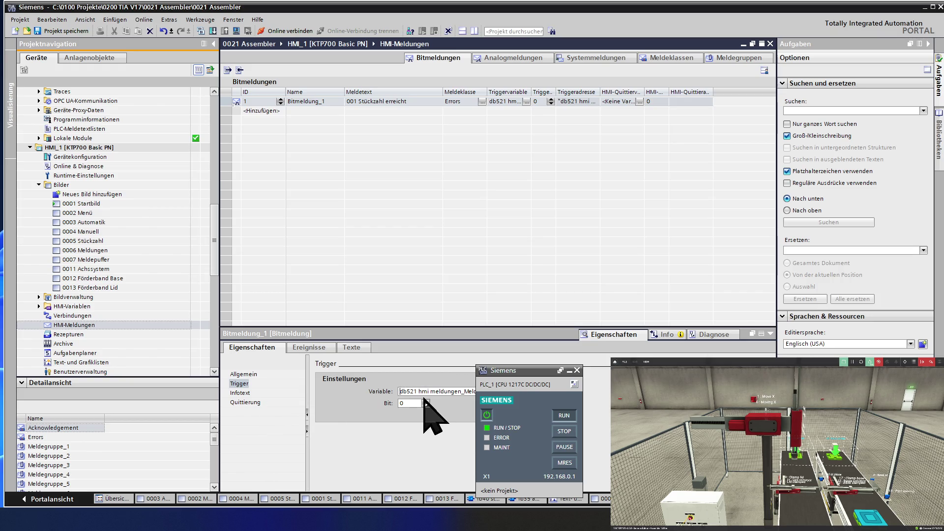
key("shift+Right")
key("shift+Right")
key("shift+Right")
key("ctrl+c")
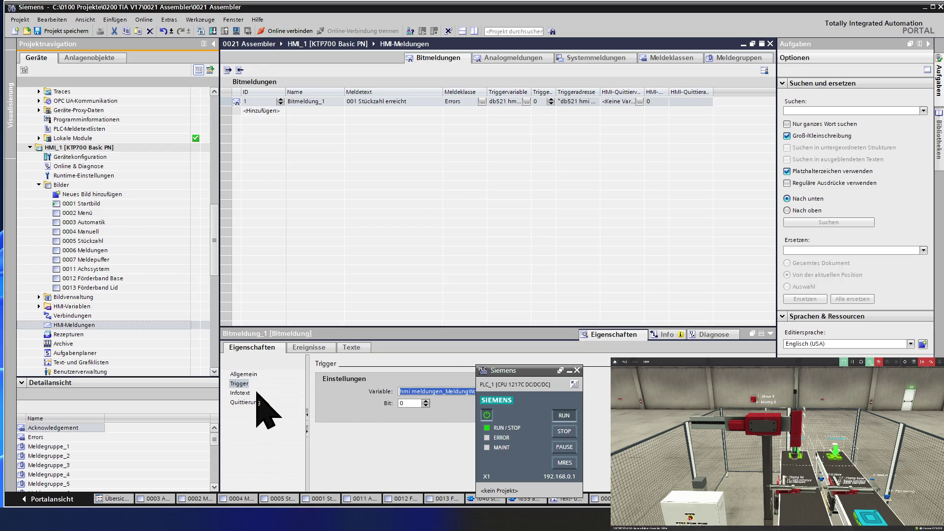
left_click(248, 403)
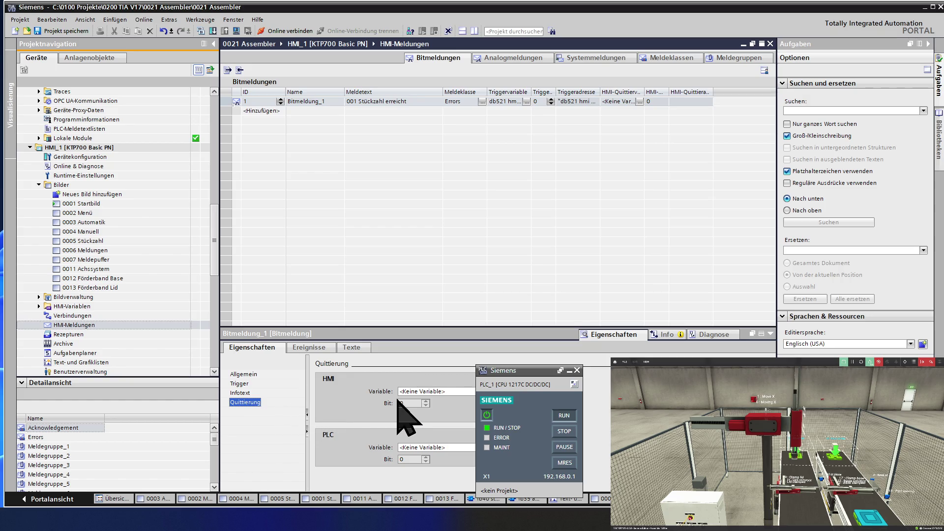
Paste the db521 variable as Bitmeldung_1's HMI acknowledgement variable and adjust its bit.
left_click(412, 393)
left_click_drag(452, 391, 386, 392)
key("ctrl+v")
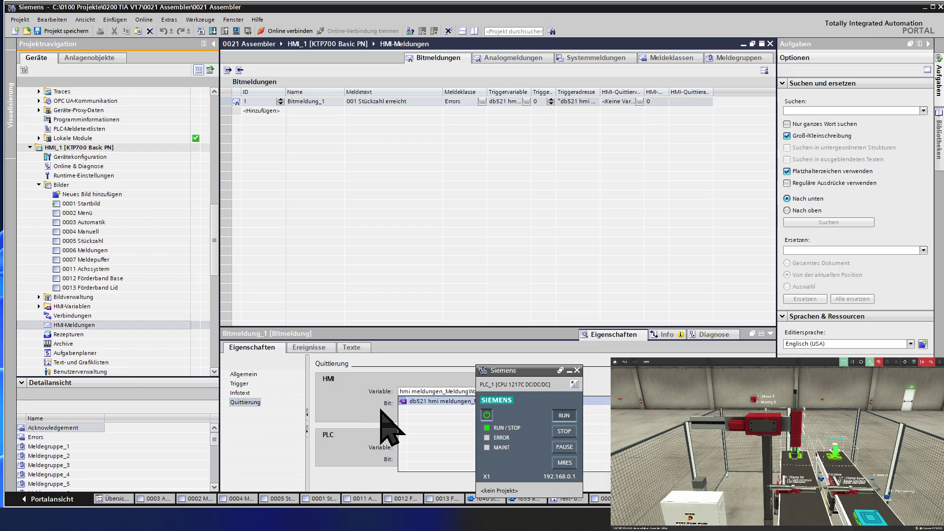
left_click(460, 403)
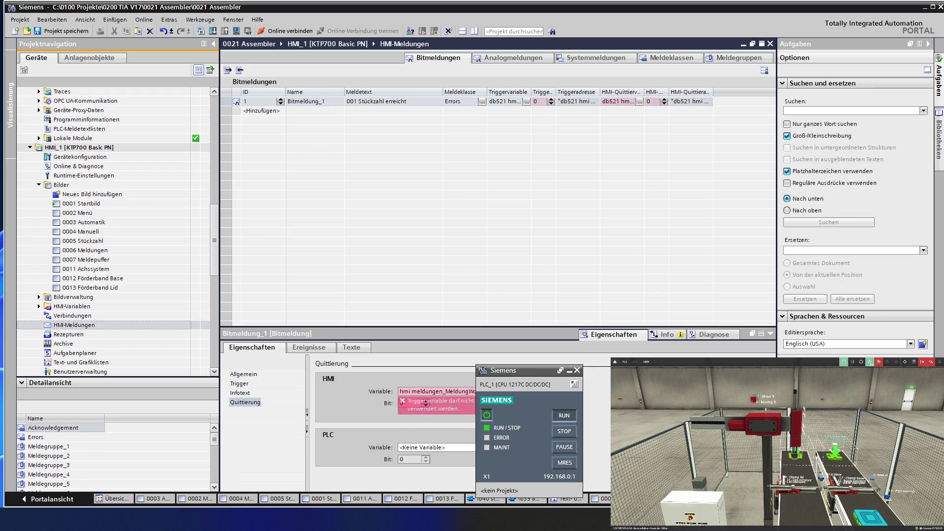
left_click(426, 401)
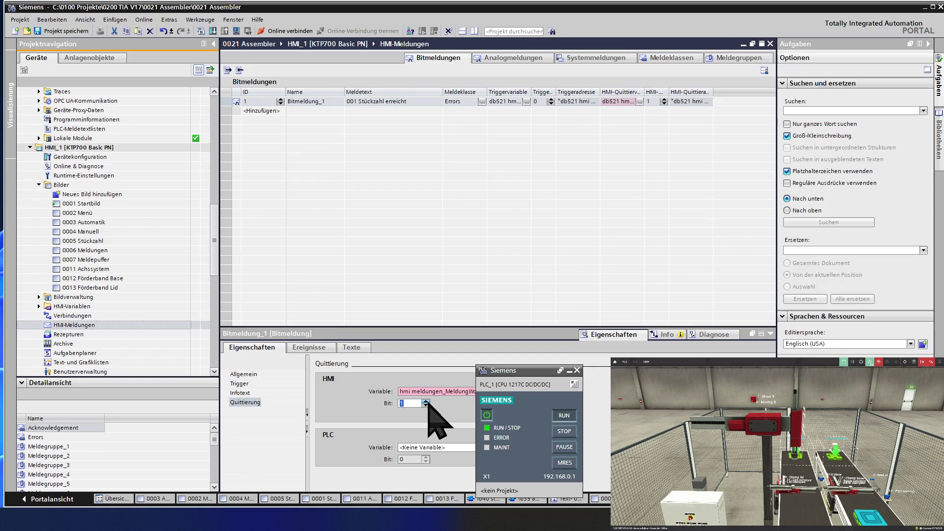
left_click(426, 401)
left_click(426, 401)
left_click(426, 402)
left_click(447, 388)
Re-enter db521 hmi meldungen as the HMI acknowledgement variable.
key("Left")
key("Left")
key("Left")
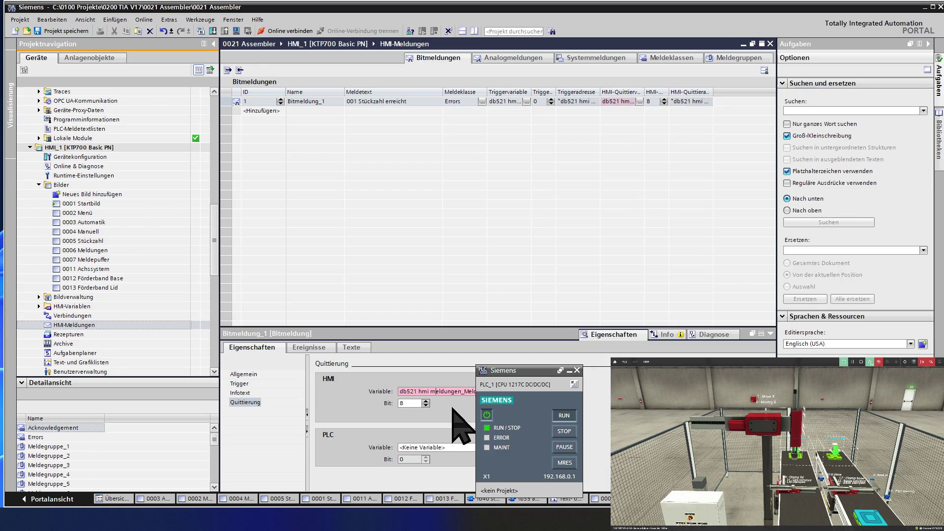
key("End")
key("BackSpace")
key("BackSpace")
key("BackSpace")
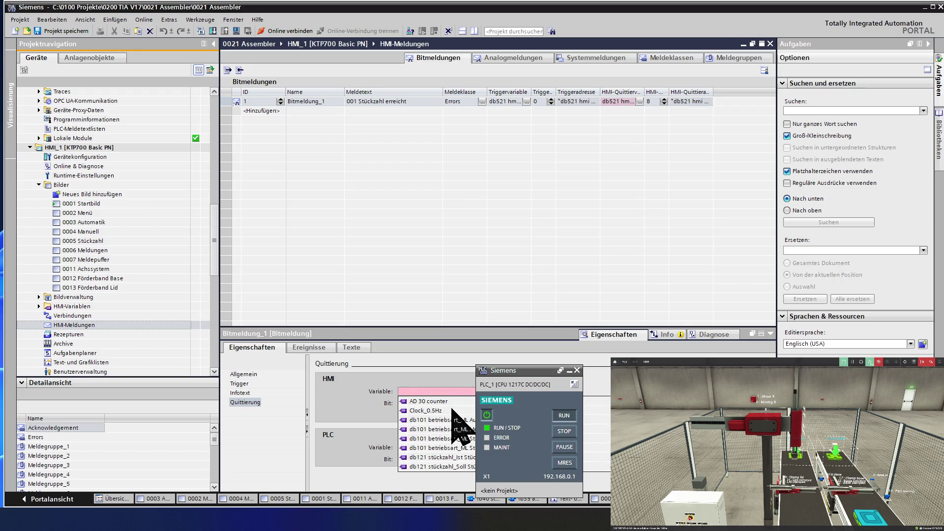
key("Escape")
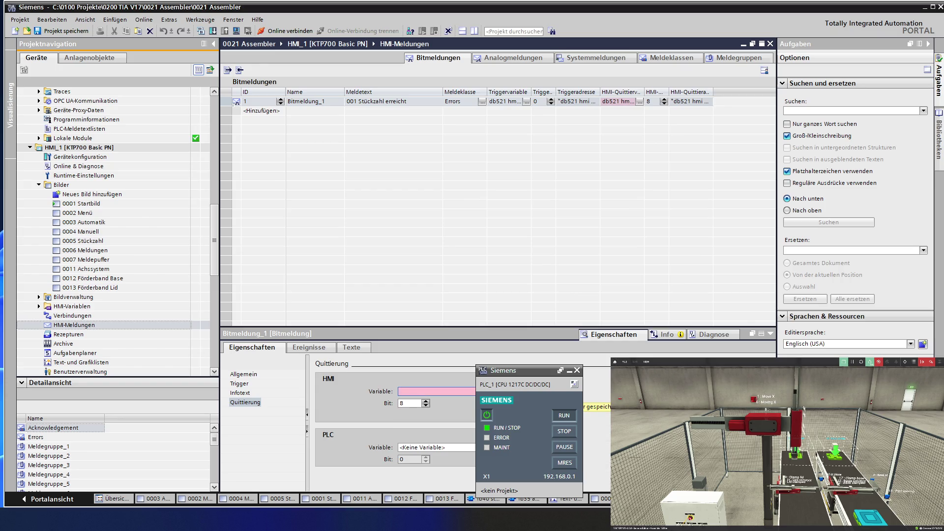
key("BackSpace")
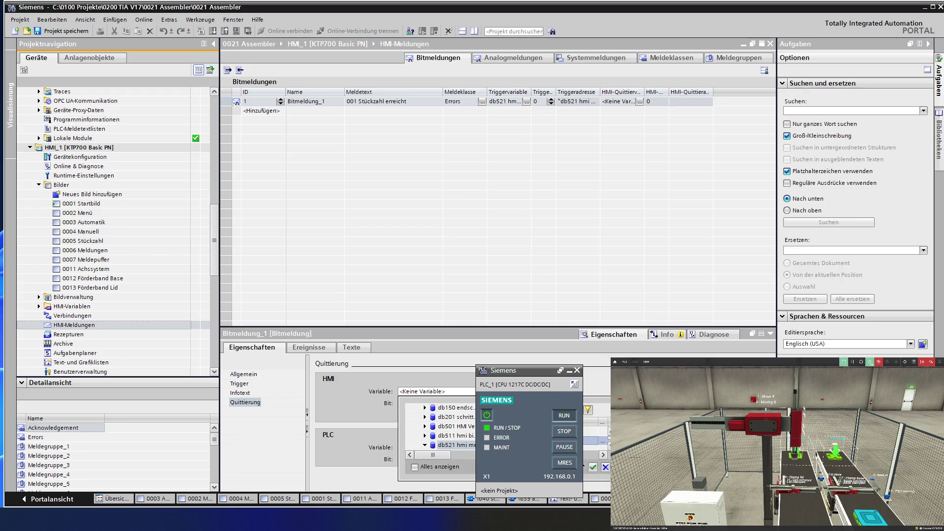
key("Return")
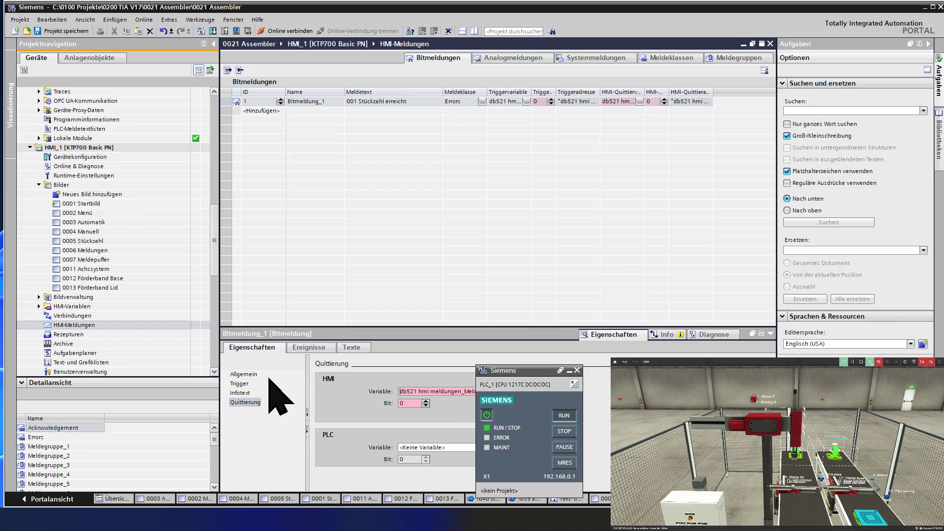
Raise Bitmeldung_1's trigger bit to 8.
left_click(253, 385)
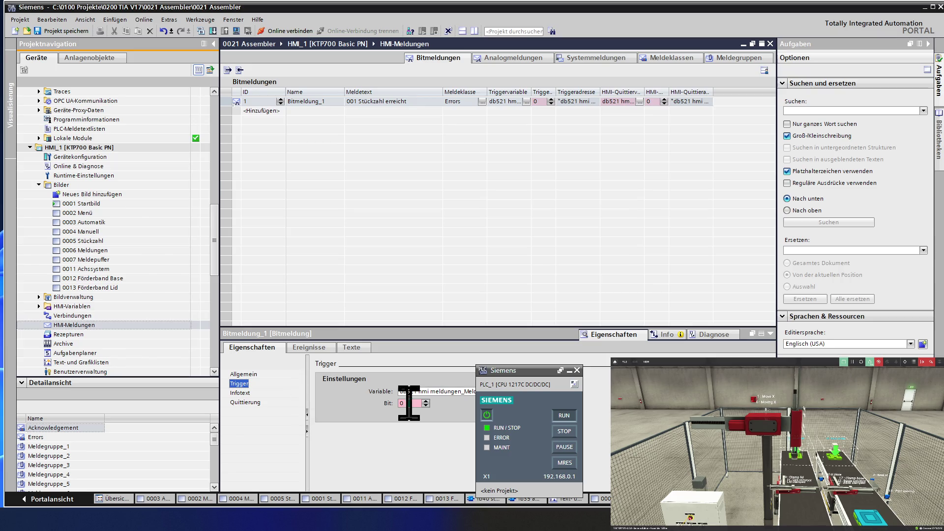
left_click(426, 401)
type("8")
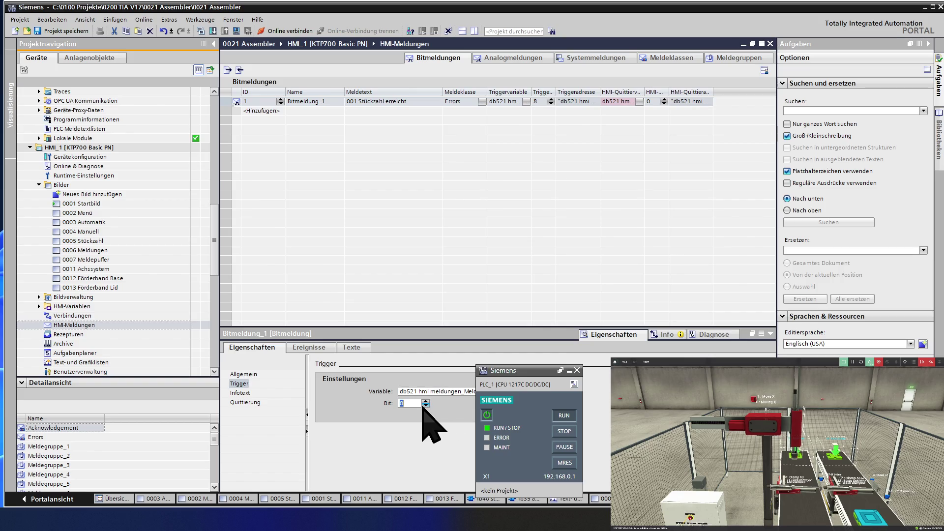
left_click(250, 403)
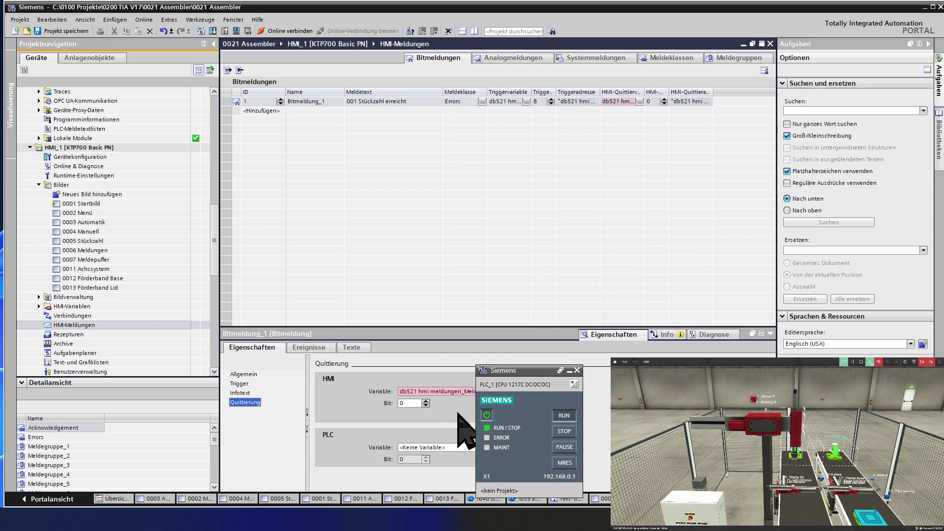
left_click(437, 391)
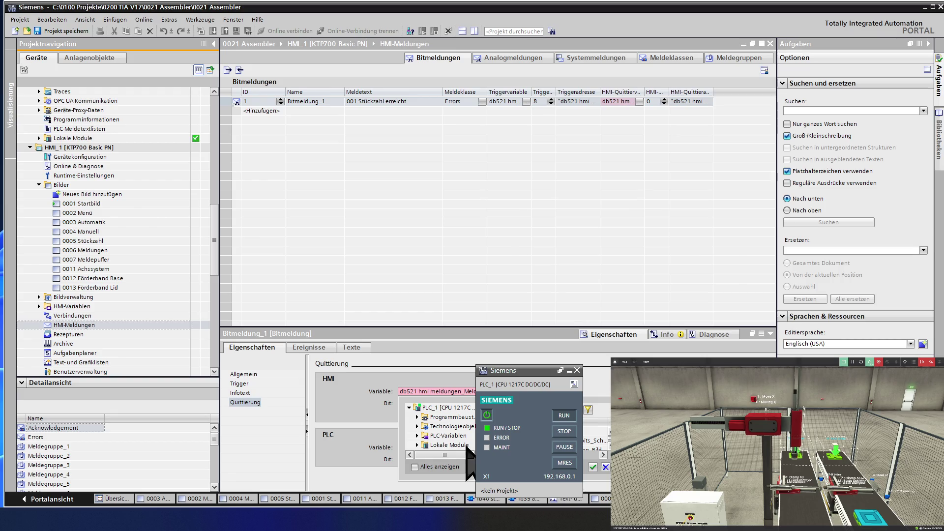
Reselect db521 hmi meldungen from the HMI acknowledgement variable list.
scroll(440, 426, "down", 2)
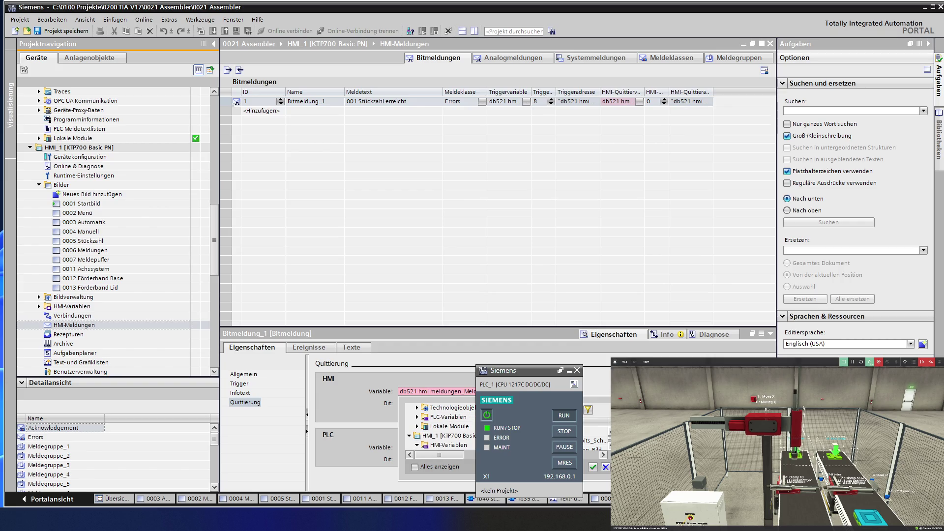
scroll(440, 427, "up", 2)
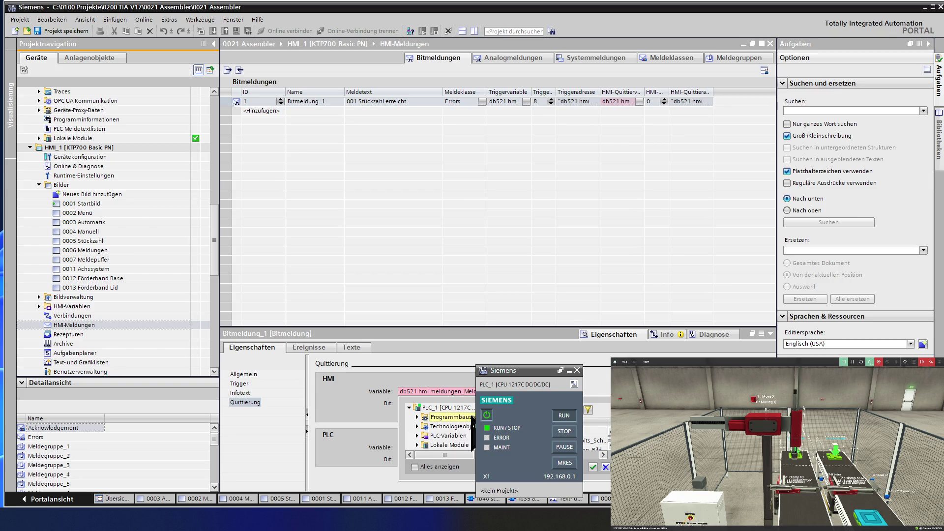
double_click(452, 417)
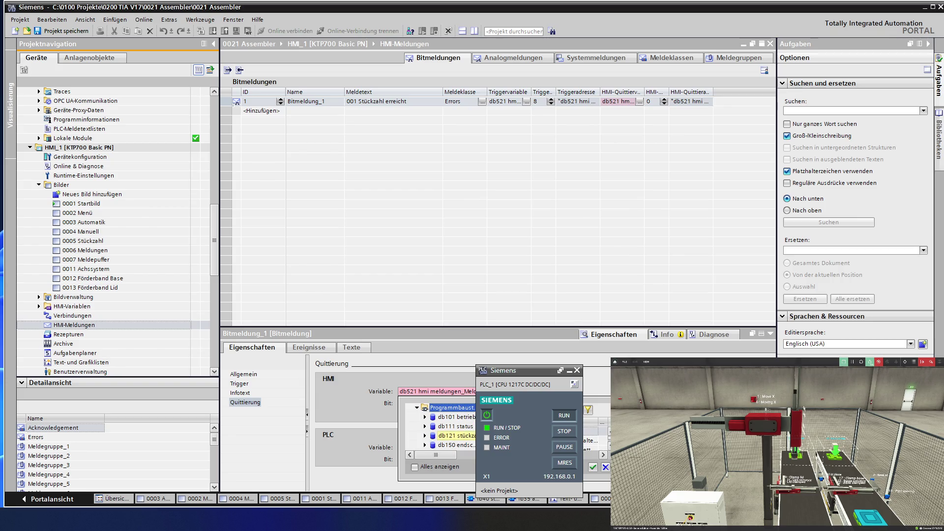
scroll(454, 427, "down", 3)
scroll(451, 425, "down", 2)
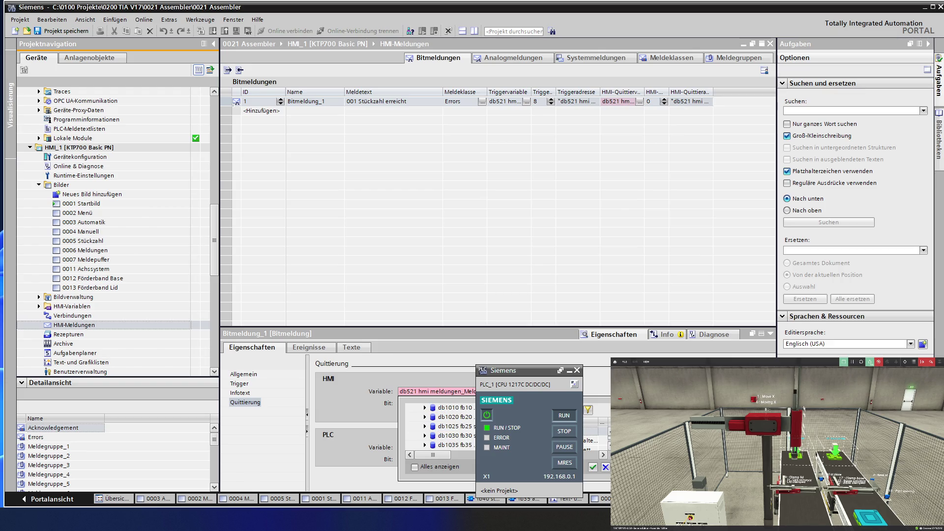
scroll(455, 427, "up", 2)
double_click(455, 426)
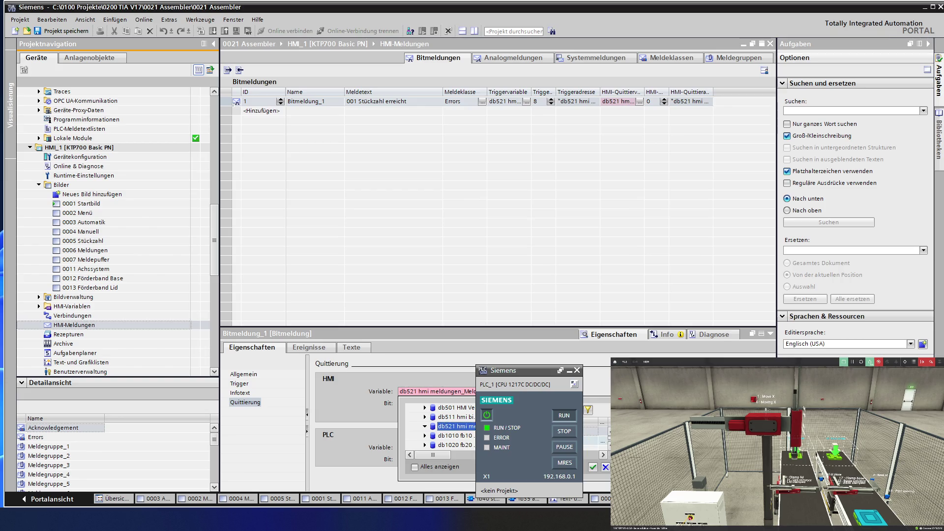
key("Return")
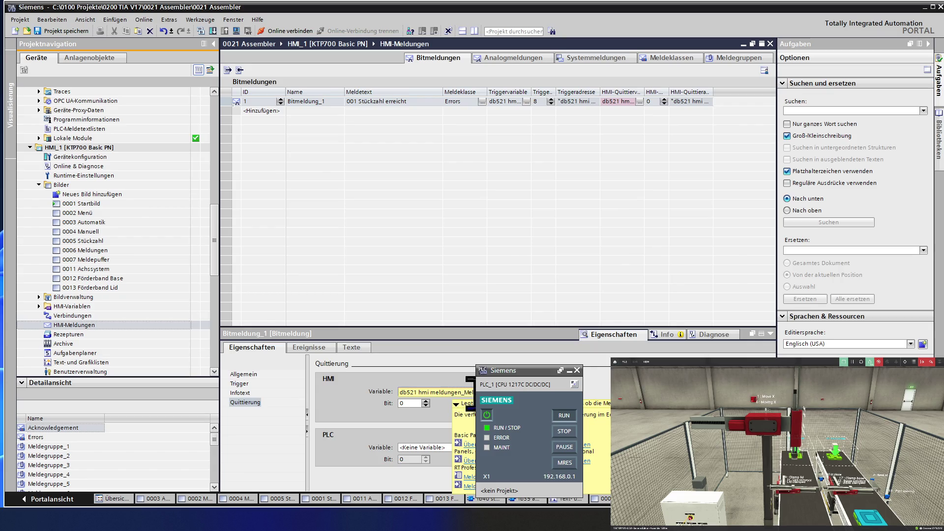
Clear the HMI acknowledgement variable back to <Keine Variable>.
left_click_drag(457, 393, 400, 392)
key("BackSpace")
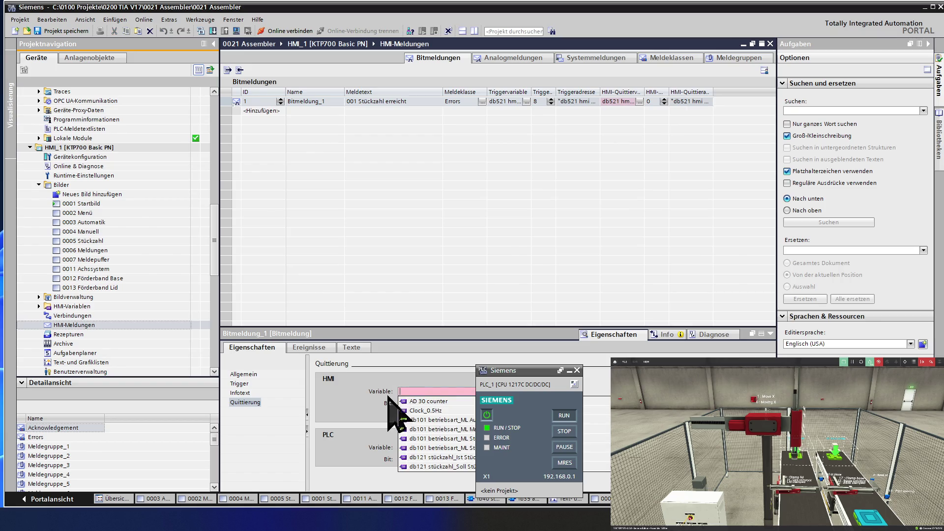
left_click(381, 411)
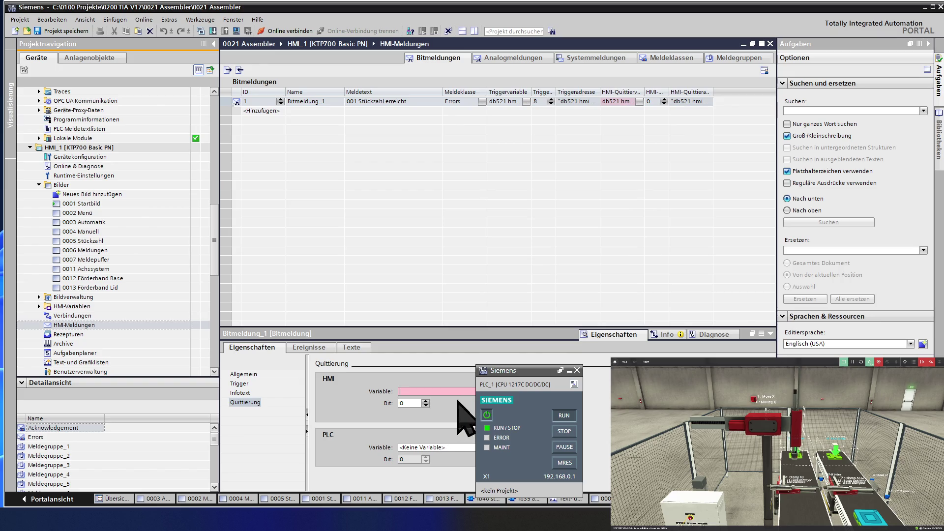
left_click(453, 447)
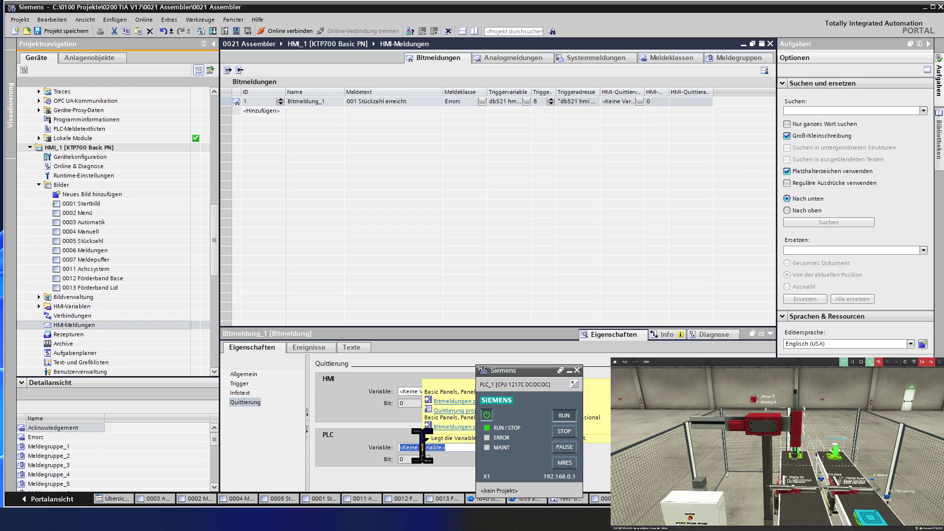
Open the variable list for Bitmeldung_1's PLC acknowledgement and expand the db521 hmi meldungen block.
left_click(458, 446)
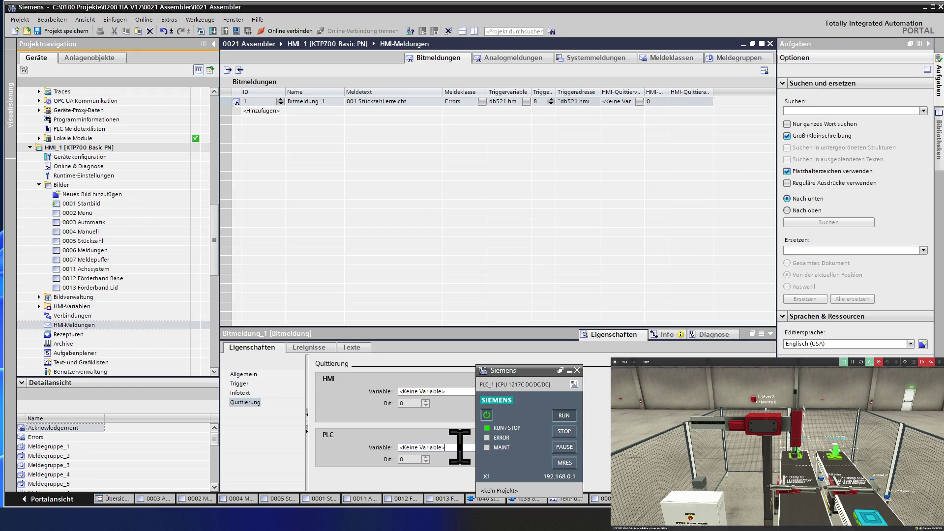
key("ctrl+space")
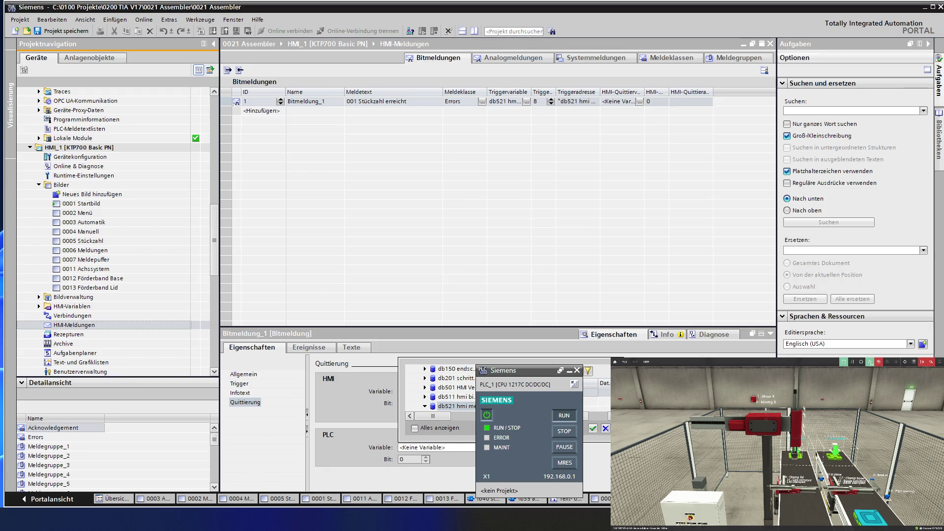
left_click(456, 406)
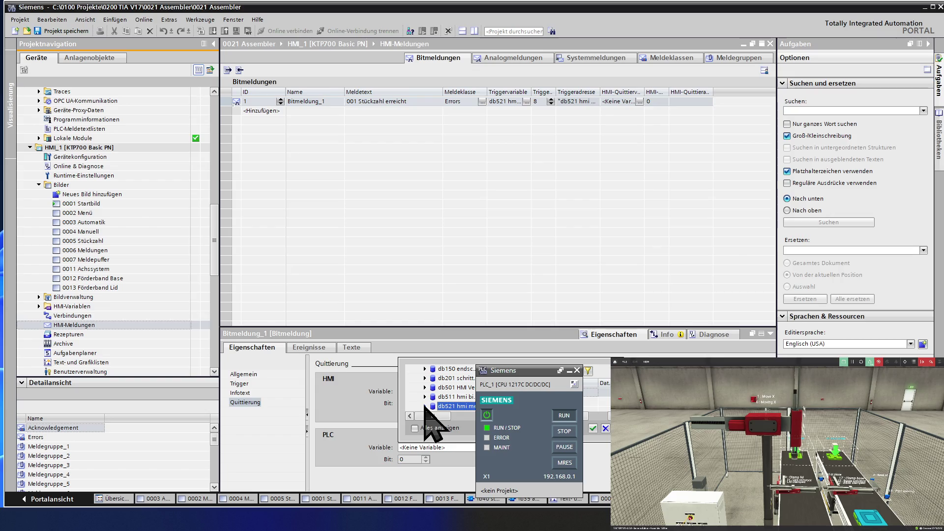
left_click(425, 406)
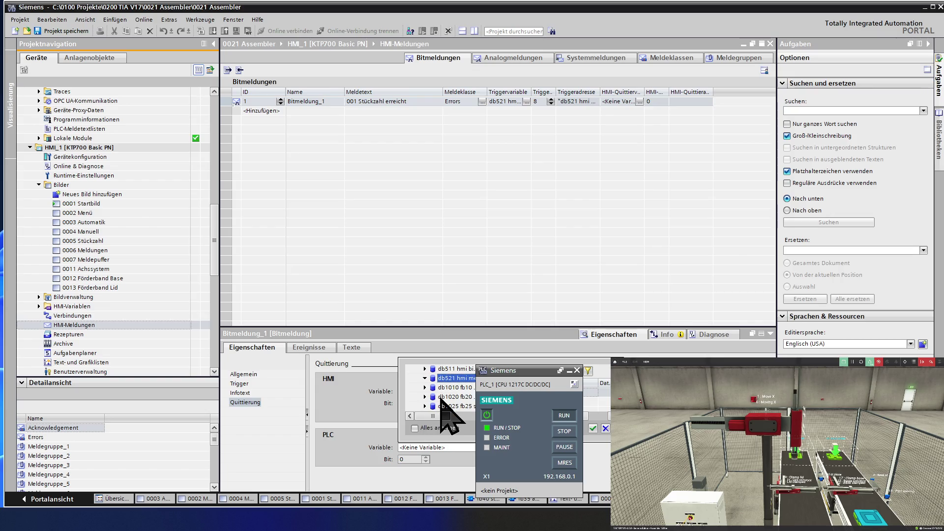
Browse the db521 block entries in the variable list, then select the 0001 Startbild screen.
scroll(455, 380, "up", 5)
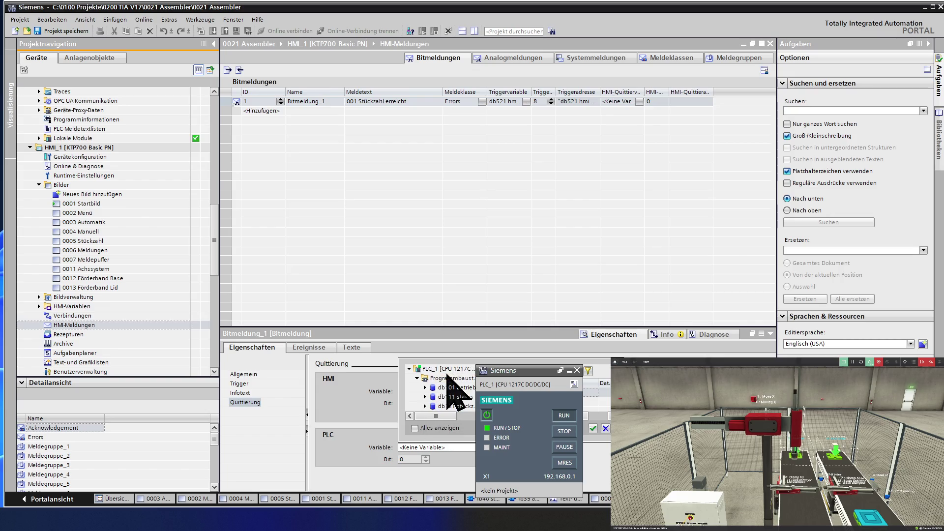
left_click(459, 406)
scroll(467, 413, "down", 1)
scroll(467, 413, "down", 2)
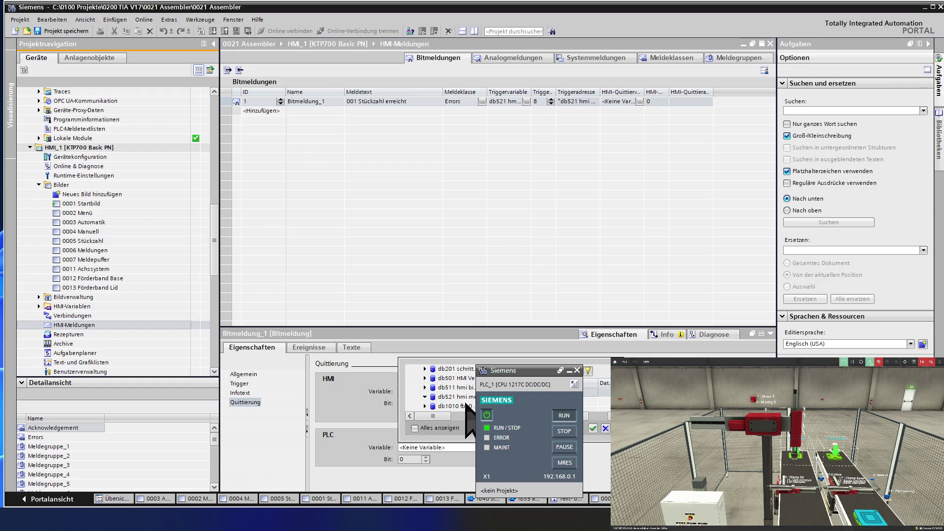
left_click(457, 397)
scroll(466, 398, "up", 3)
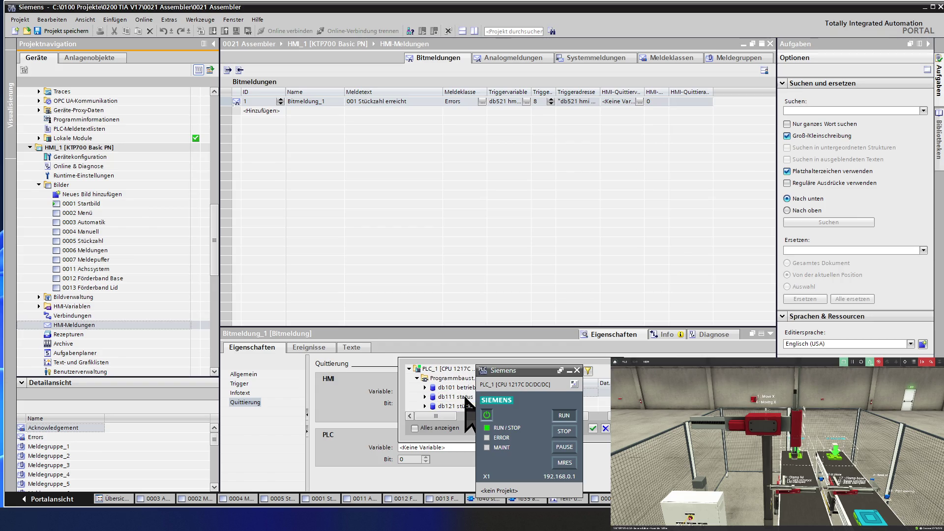
scroll(465, 398, "down", 3)
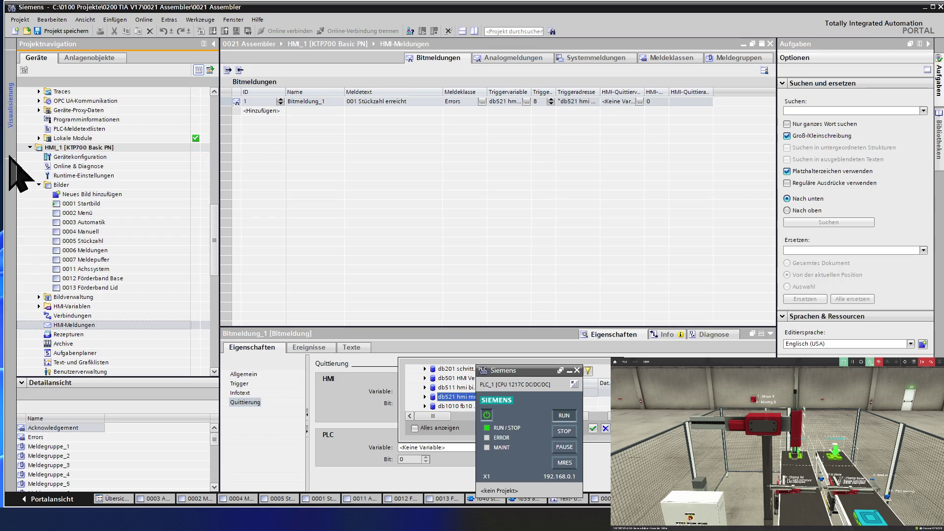
left_click(111, 206)
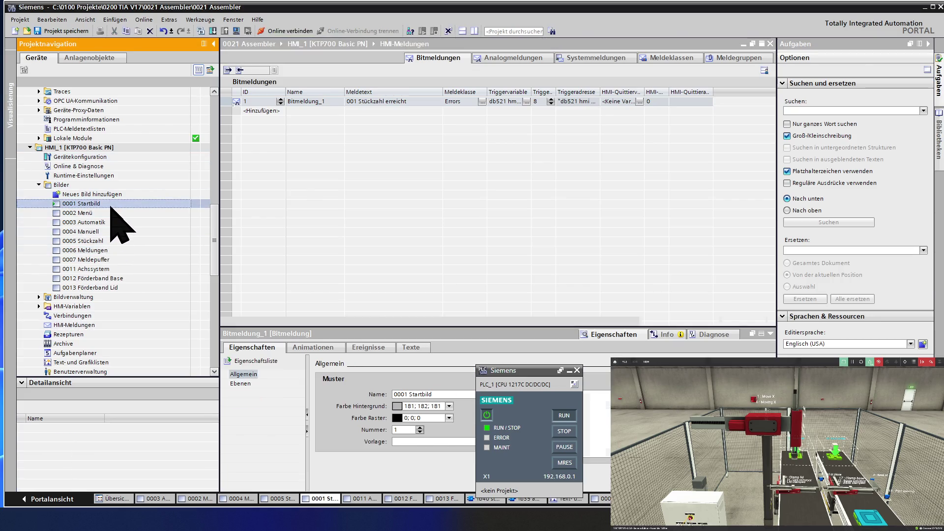
Open the 0001 Startbild screen and start the HMI runtime simulation, confirming the start message.
double_click(111, 207)
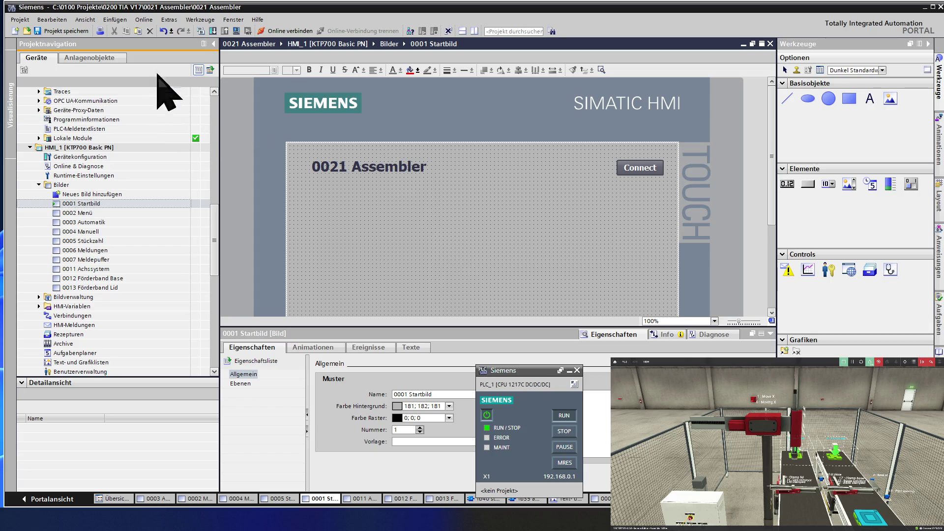
left_click(235, 31)
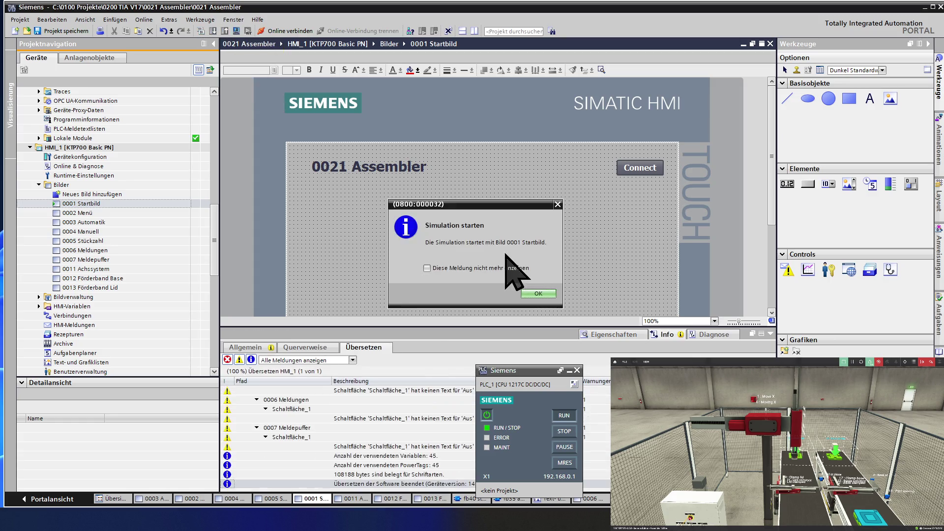
left_click(537, 294)
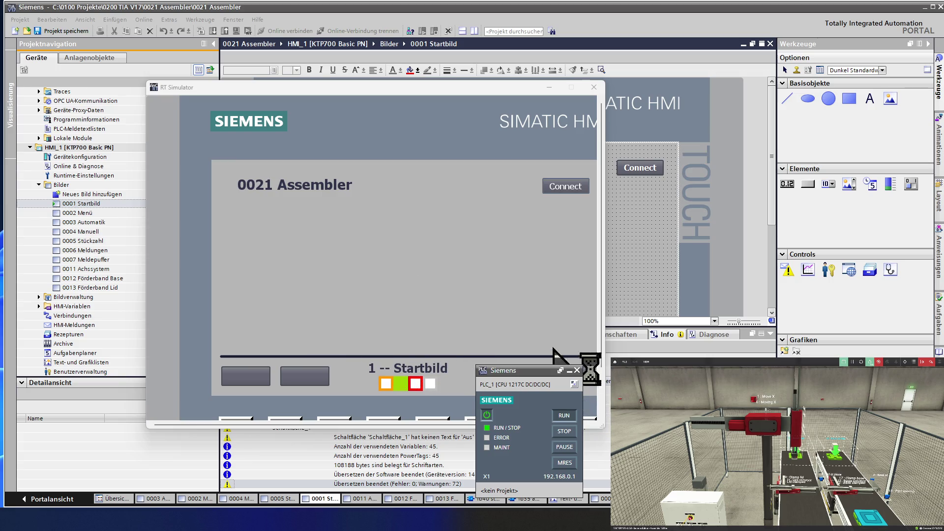
Widen the RT Simulator, switch to Automatik with Zyklus Ein on, then move the simulator aside.
left_click_drag(602, 221, 686, 231)
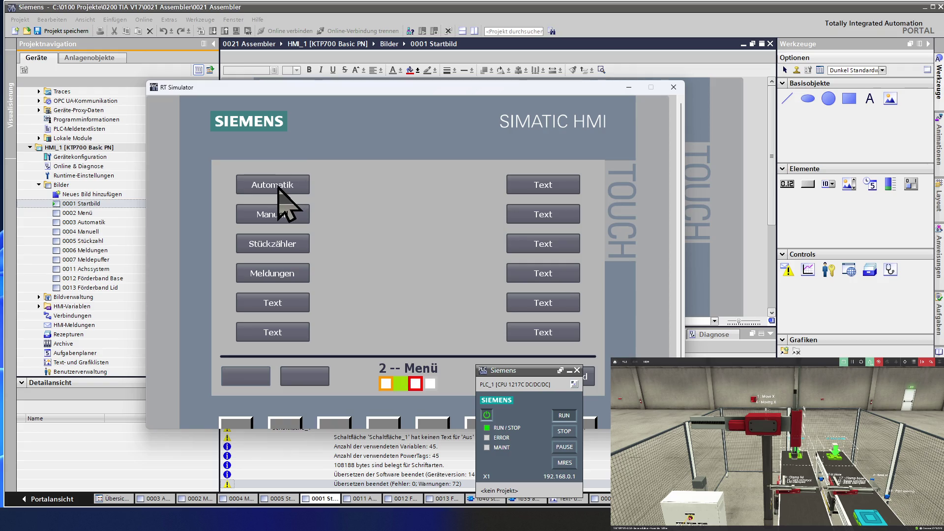
left_click(296, 191)
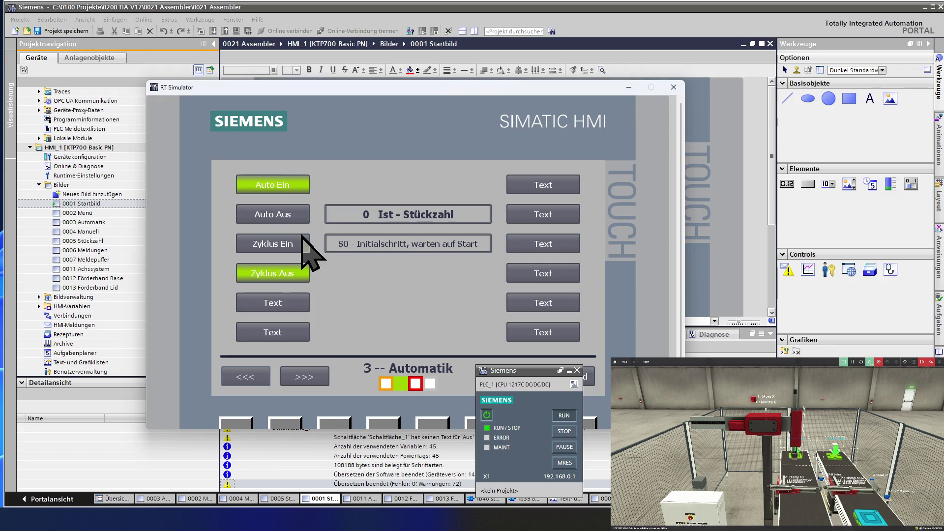
left_click(288, 246)
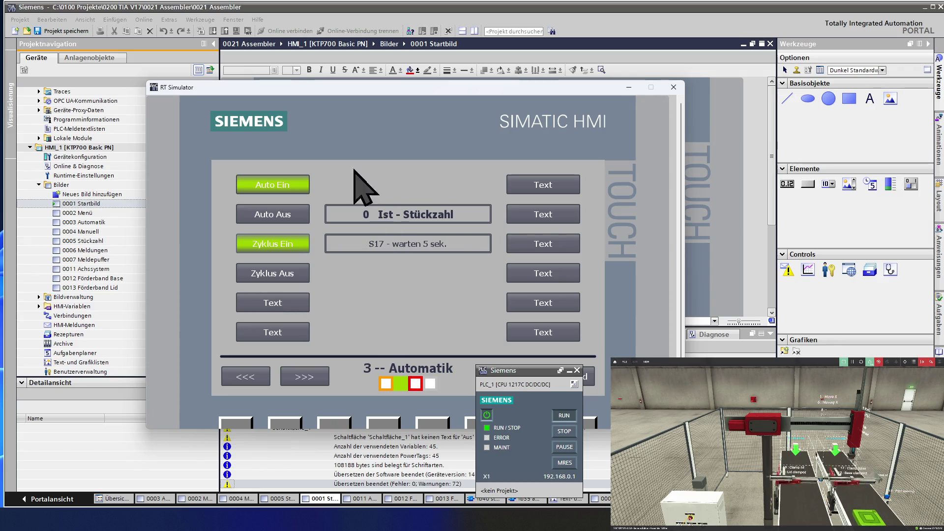
left_click_drag(244, 91, 41, 110)
left_click(246, 8)
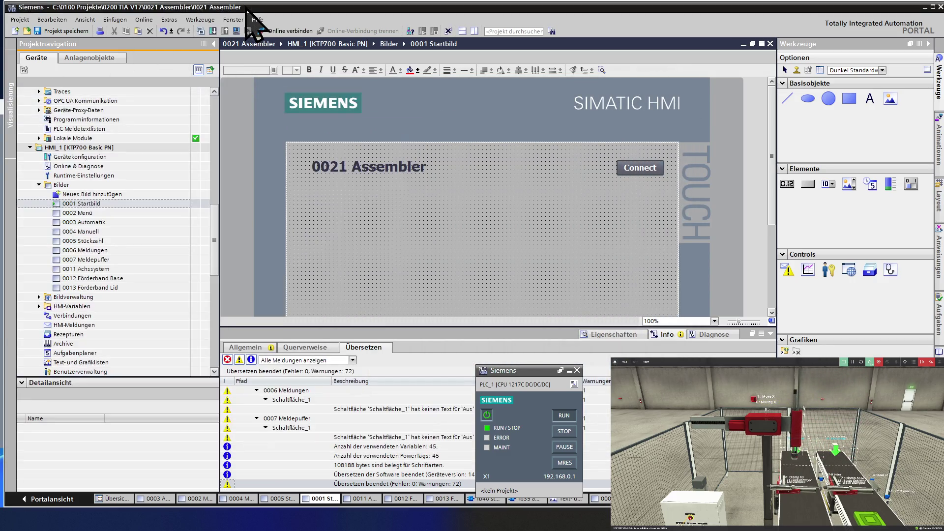
Browse the program blocks fc511 hmi tasten generieren, fb25 status and fc512 hmi leds generieren.
left_click(107, 175)
scroll(108, 172, "up", 10)
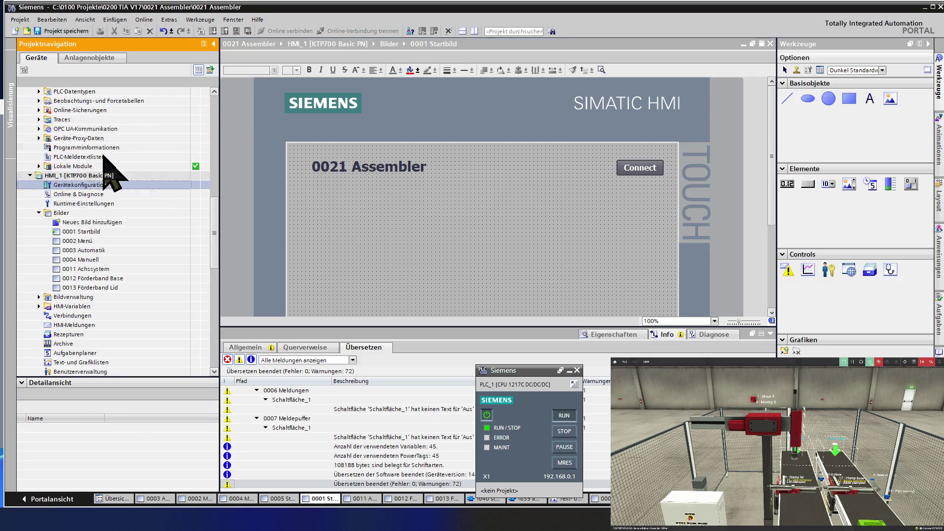
scroll(104, 156, "up", 3)
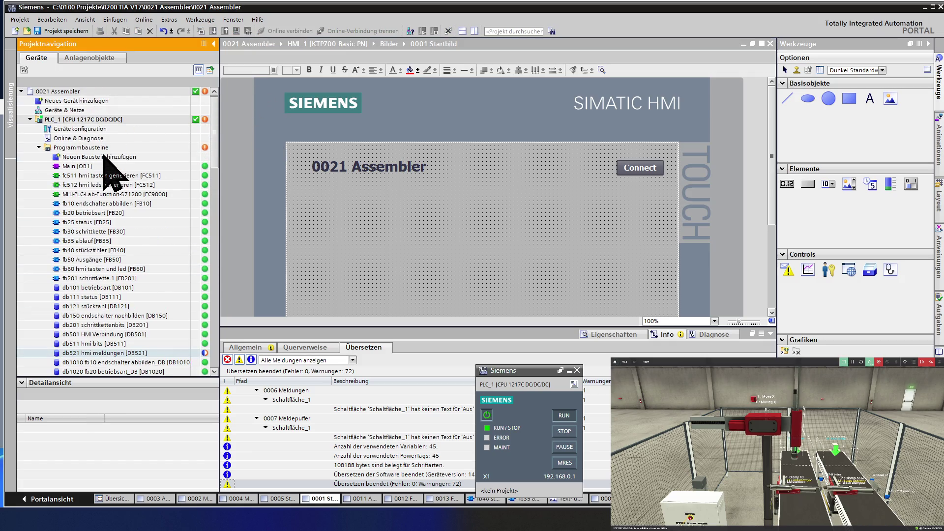
left_click(107, 176)
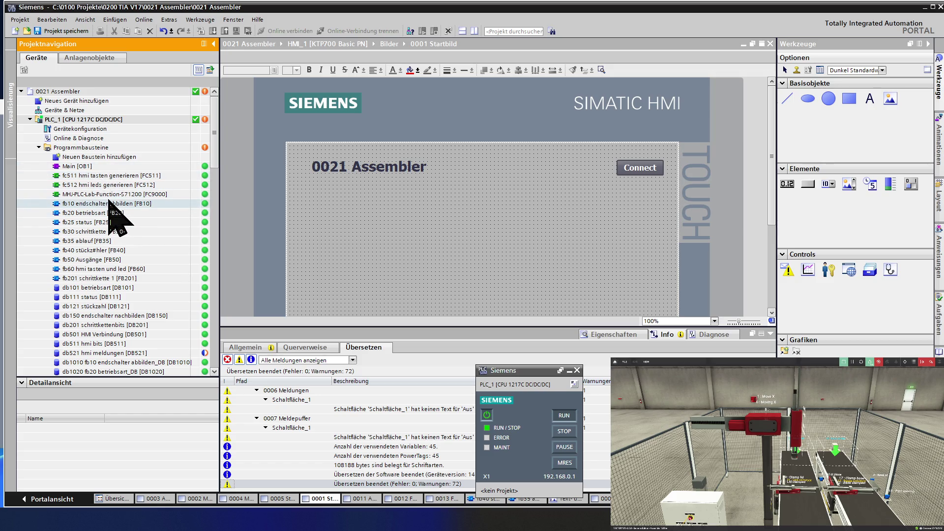
left_click(102, 222)
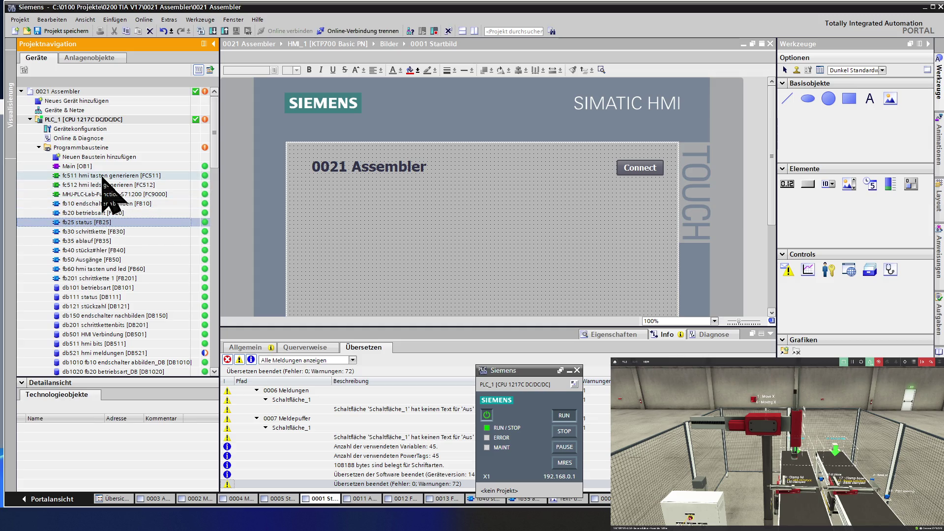
left_click(103, 185)
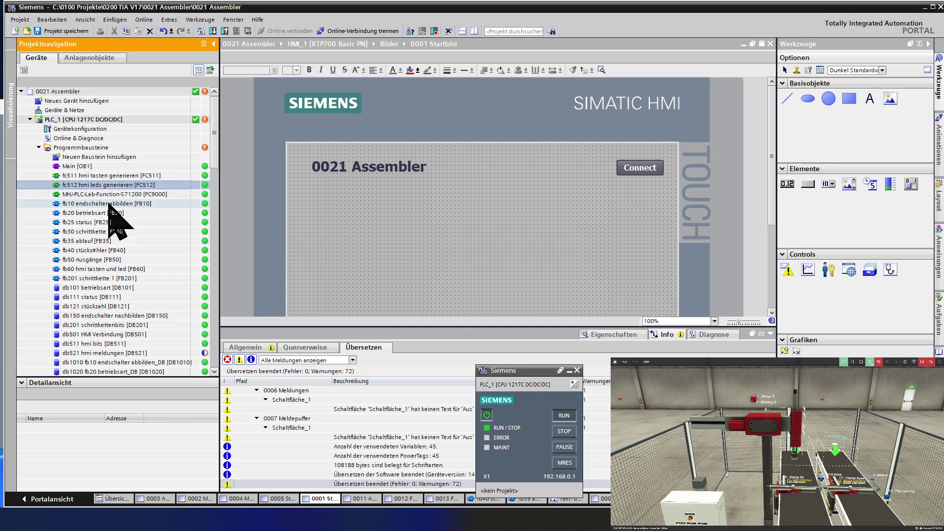
scroll(108, 222, "down", 1)
scroll(109, 222, "down", 2)
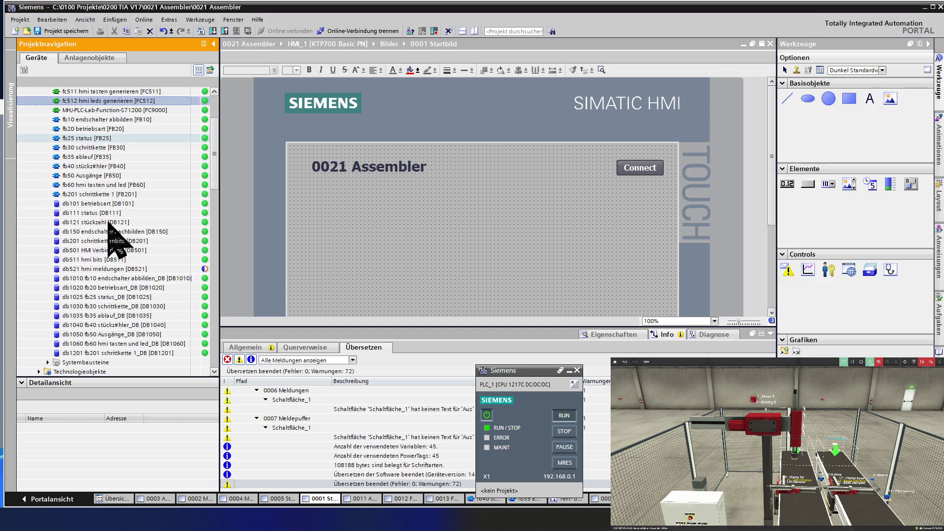
Preview the db111 status fields in Detailansicht, then open the fb35 ablauf block.
left_click(98, 212)
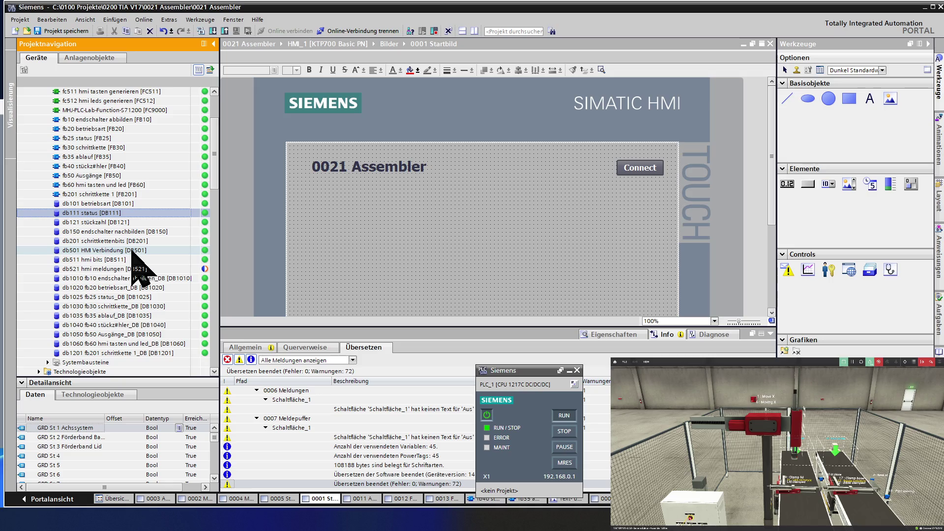
scroll(132, 251, "up", 3)
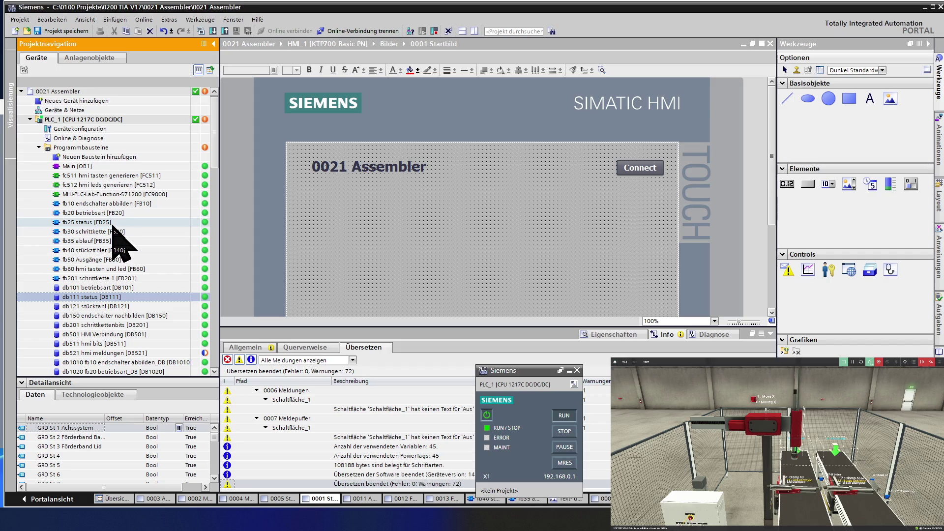
double_click(114, 240)
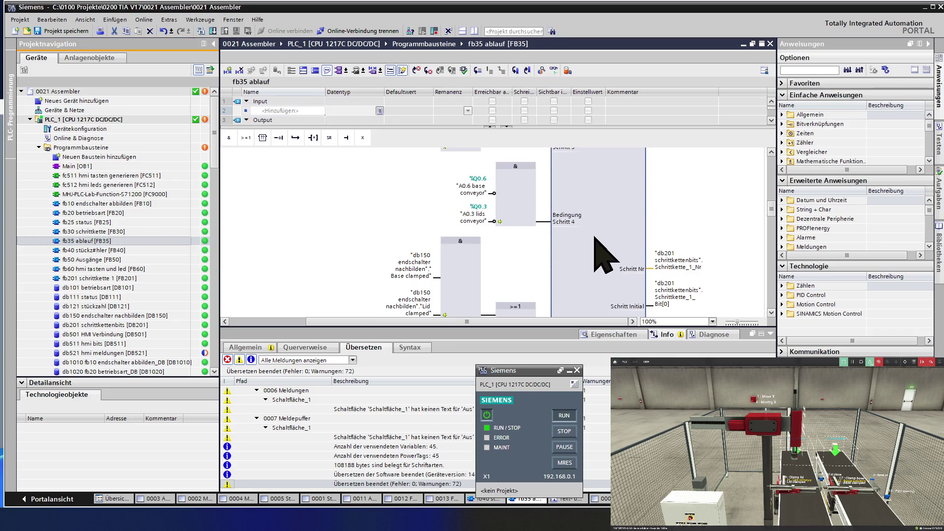
Inspect the AND box in the fb35 ablauf network, then open the db101 betriebsart data block.
scroll(593, 240, "down", 3, "ctrl")
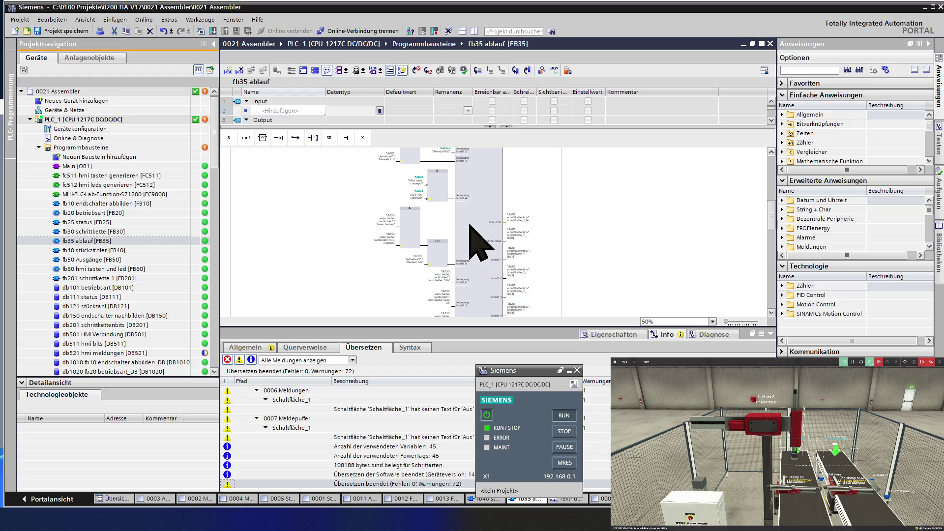
left_click(416, 222)
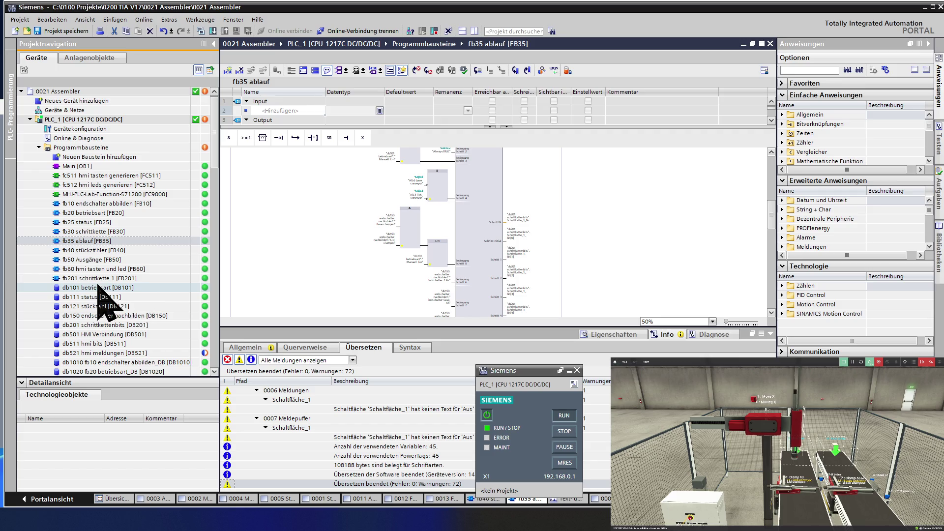
double_click(98, 288)
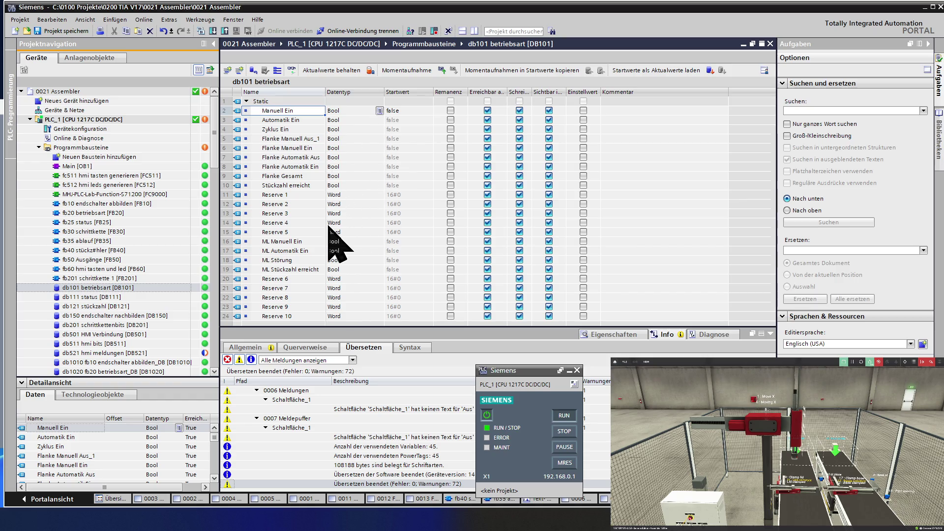
Select Reserve 5 in db101 betriebsart, then open the db501 HMI Verbindung data block.
left_click(288, 230)
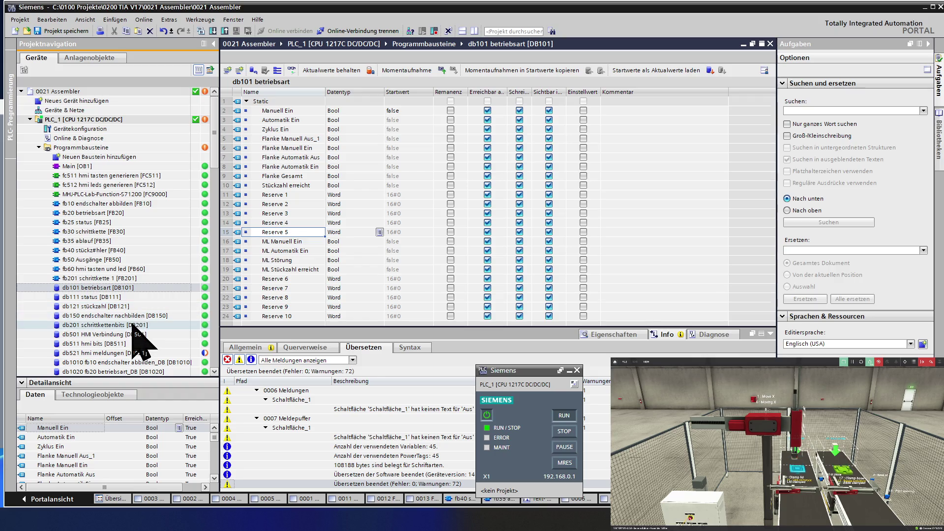
double_click(133, 334)
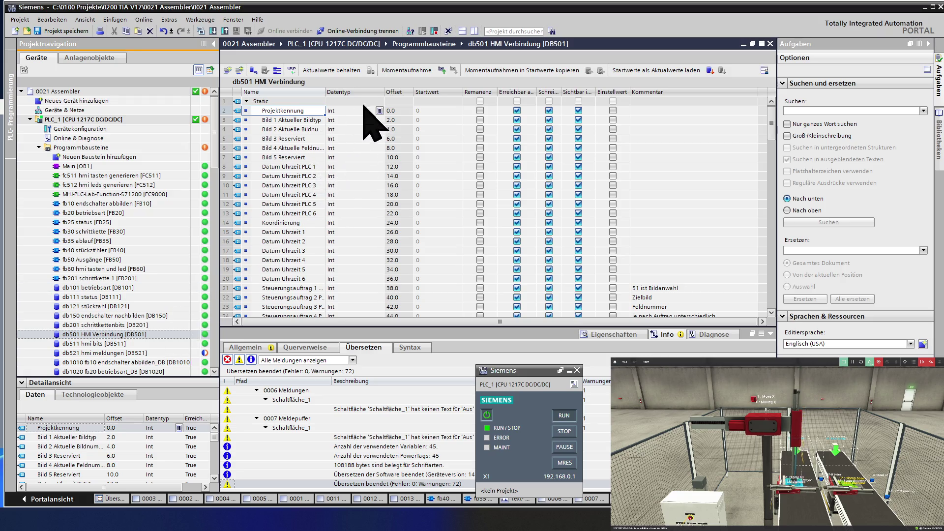
Monitor all db501 HMI Verbindung values live, then open the db511 hmi bits data block.
left_click(291, 70)
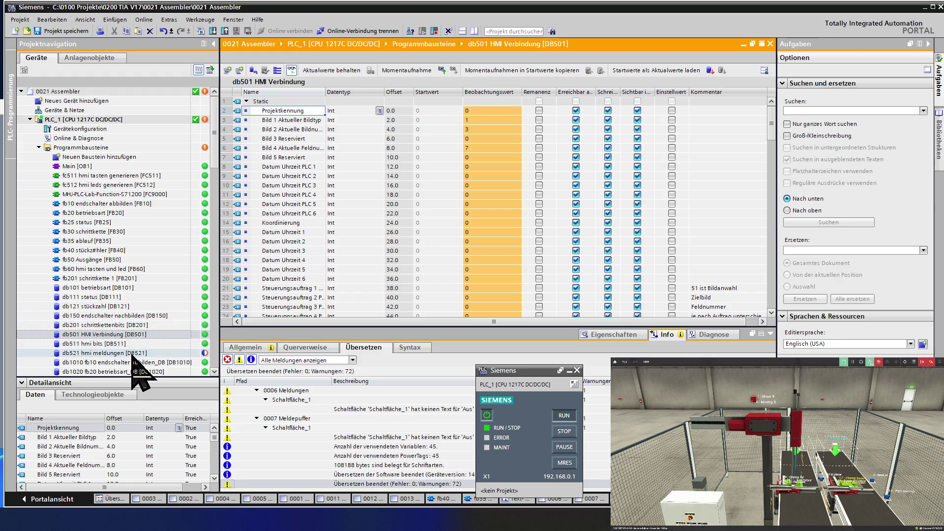
double_click(94, 343)
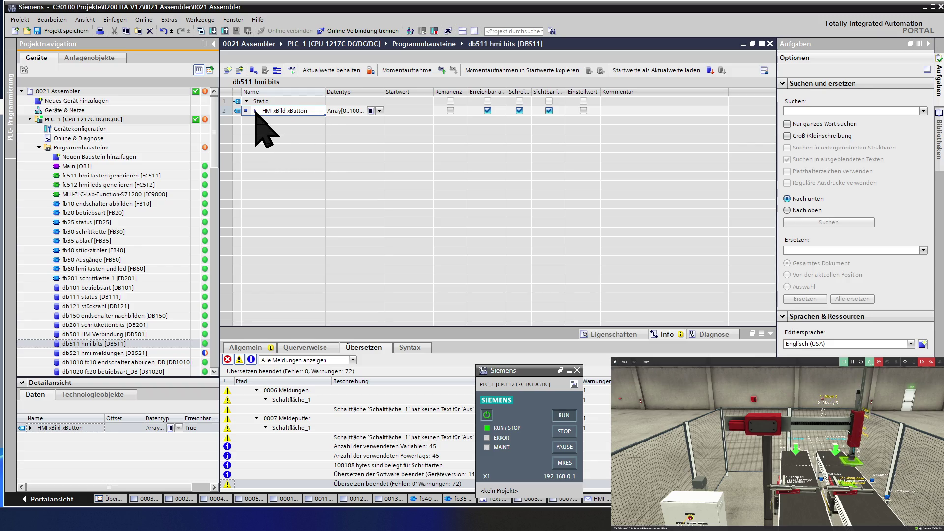
Expand and collapse the HMI xBild xButton array, then open fb201 schrittkette 1 in the editor.
left_click(256, 111)
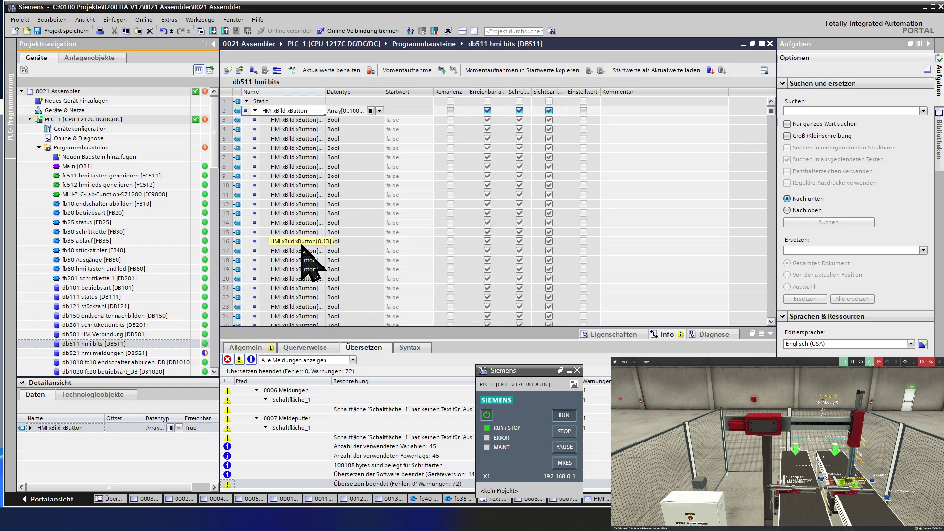
left_click(255, 112)
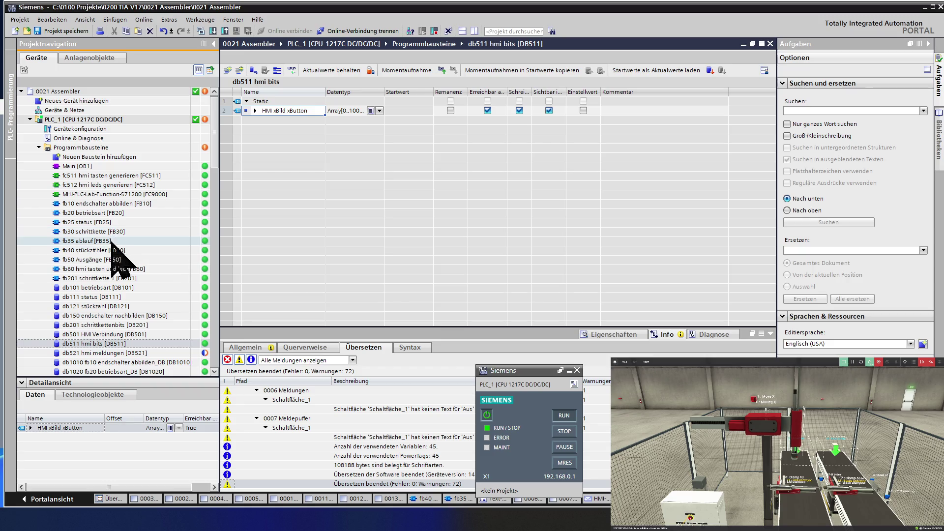
left_click_drag(118, 278, 232, 230)
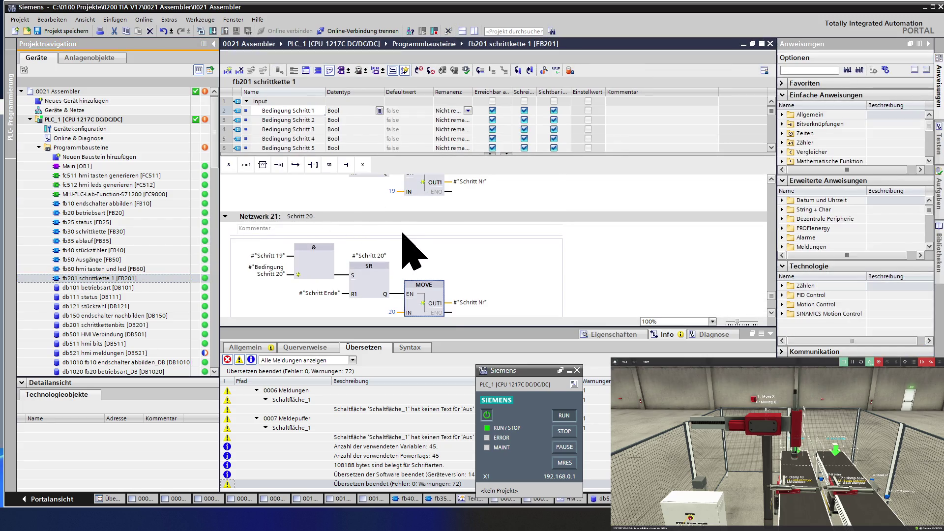
Select the Schritt 20 SR block and drag the splitter up to shrink the interface table.
left_click(379, 277)
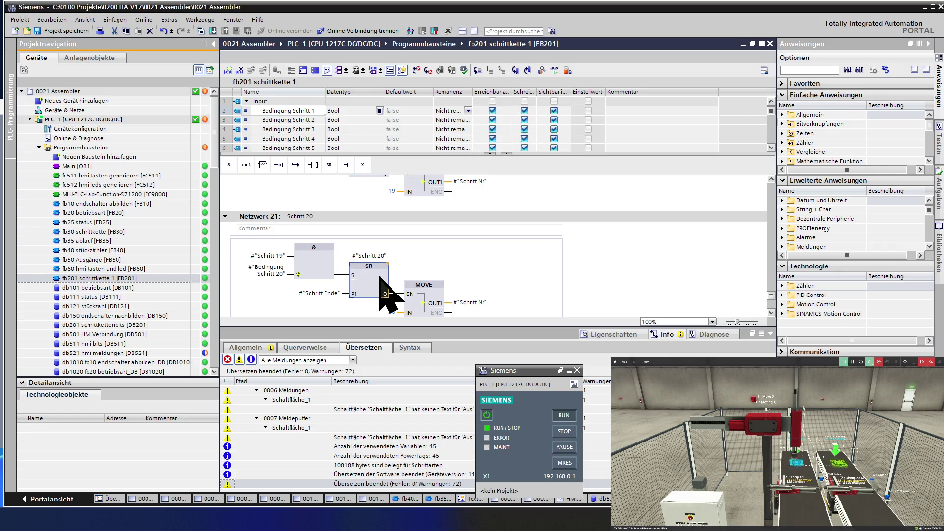
scroll(388, 269, "down", 3)
scroll(388, 269, "up", 10)
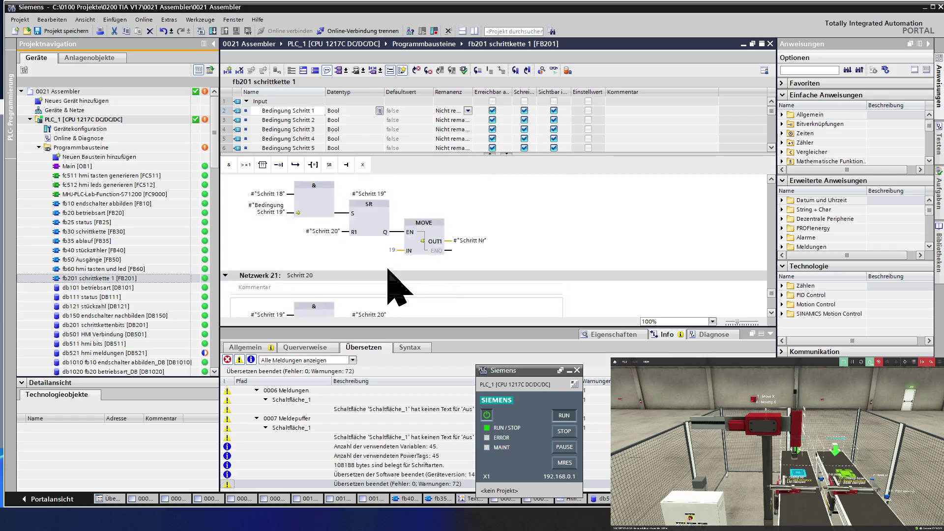
scroll(393, 288, "up", 9)
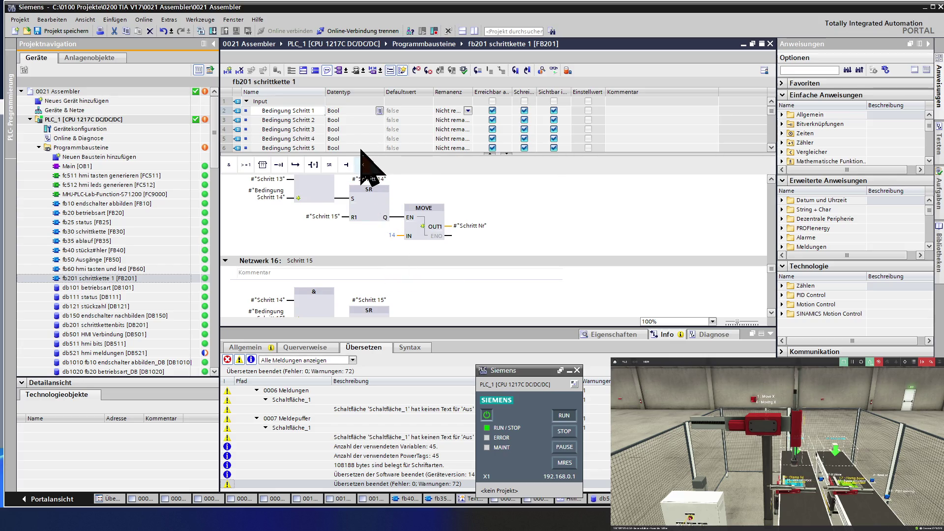
left_click_drag(362, 154, 358, 118)
scroll(389, 271, "up", 5)
scroll(386, 268, "up", 20)
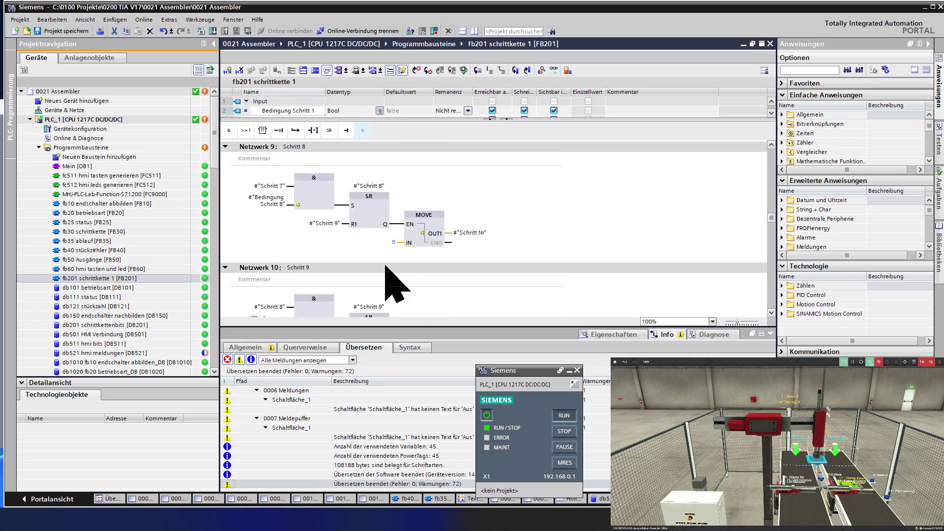
scroll(386, 268, "up", 15)
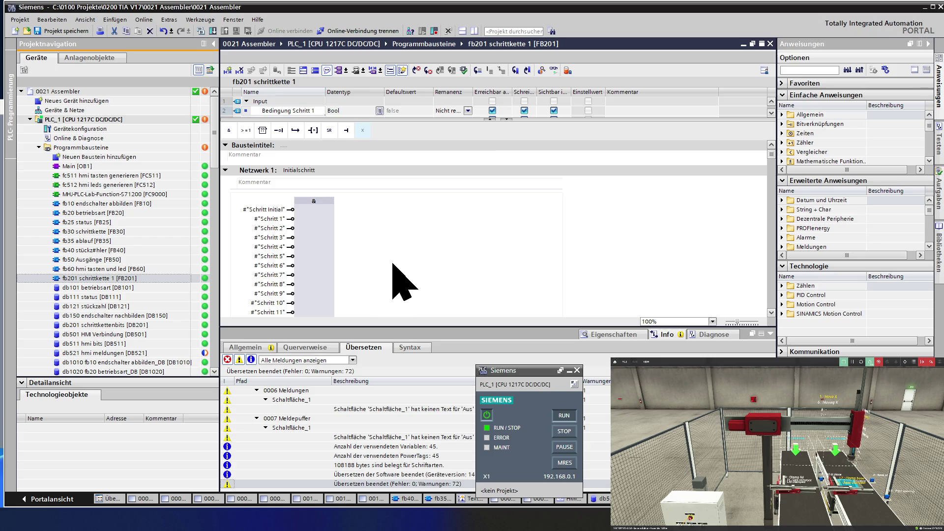
scroll(405, 261, "down", 3)
scroll(405, 262, "down", 2)
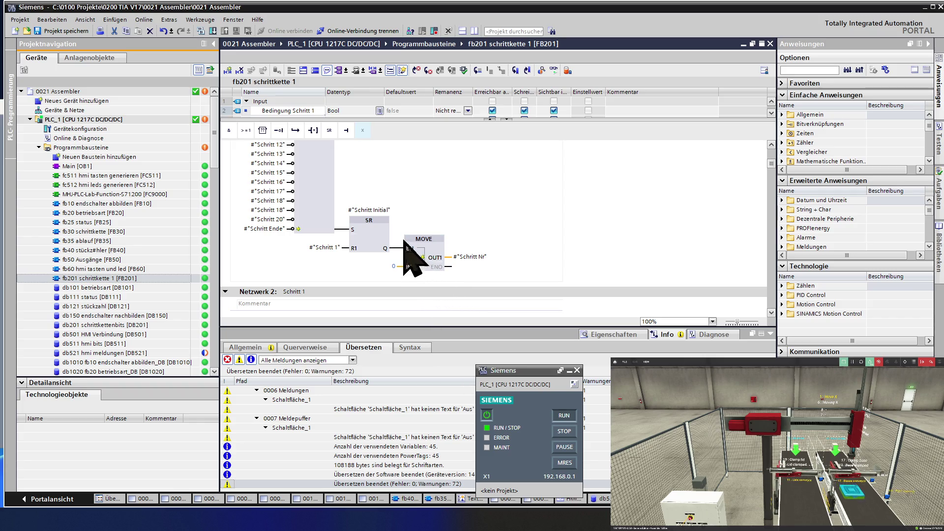
Inspect the initial step's SR block and its Bedingung Schritt 1 AND input.
left_click(385, 230)
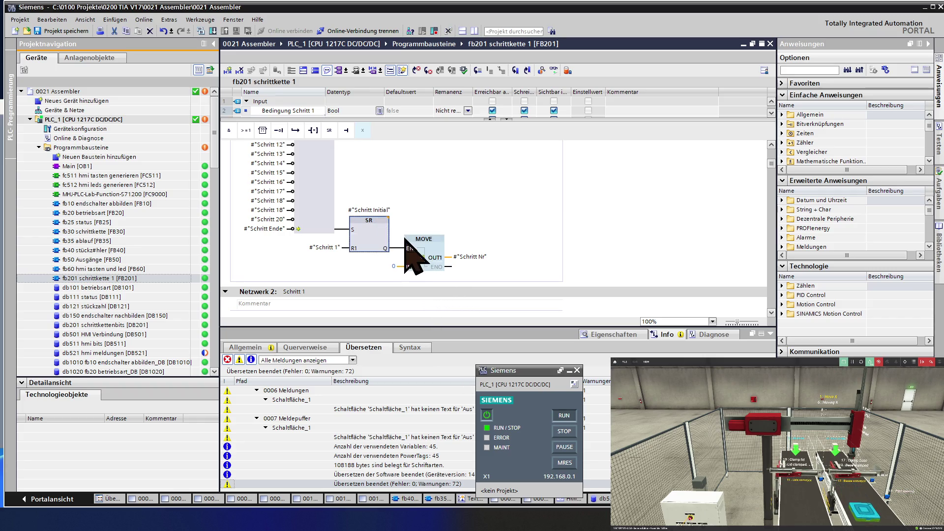
scroll(405, 238, "down", 2)
scroll(405, 239, "down", 2)
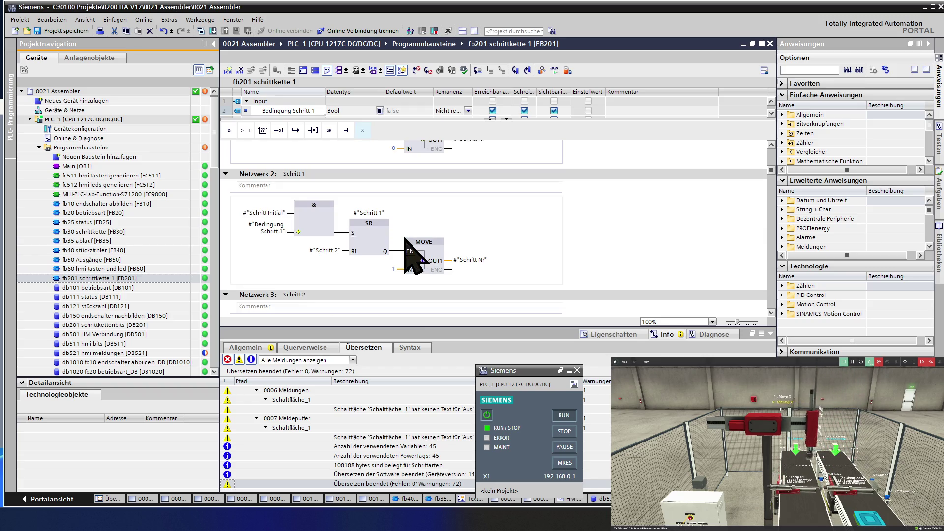
left_click(290, 232)
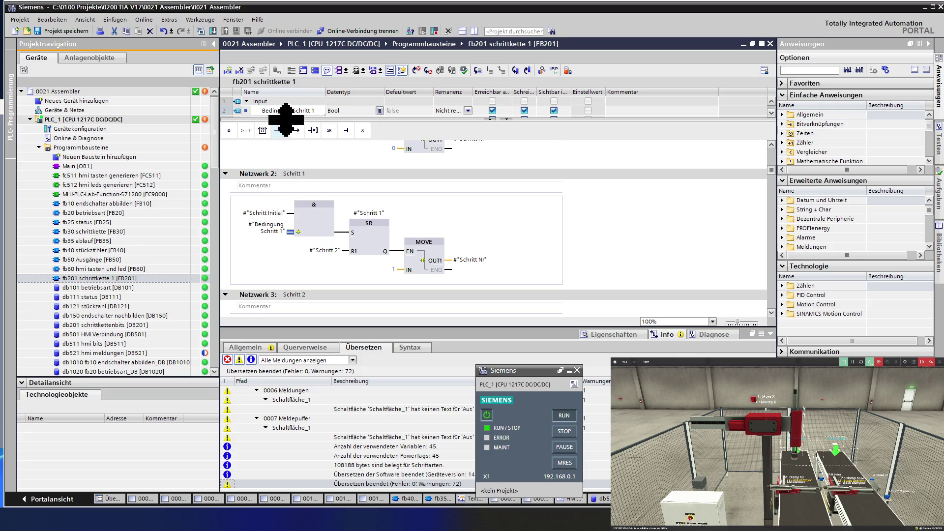
Enlarge the interface to check Bedingung Schritt 3 and Schritt 1, shrink it, then open fb35 ablauf.
left_click_drag(281, 120, 278, 181)
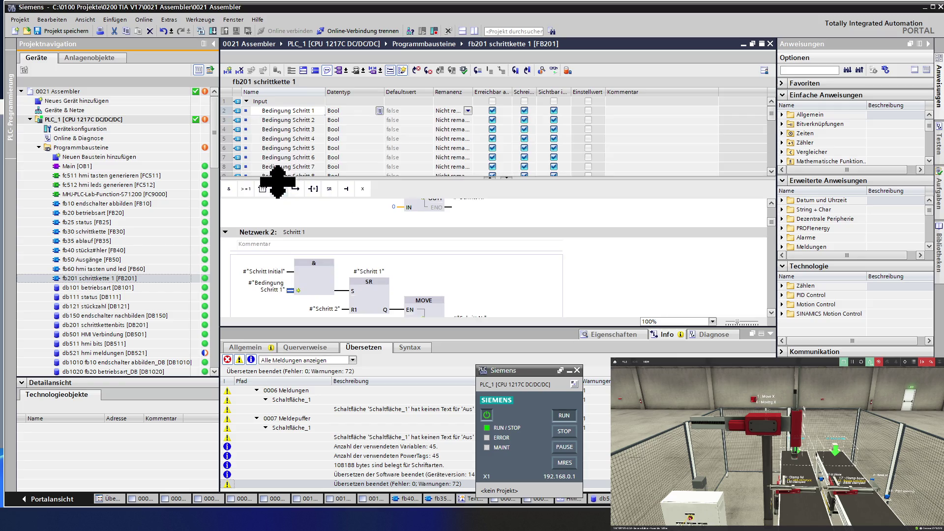
left_click(290, 130)
scroll(291, 132, "down", 7)
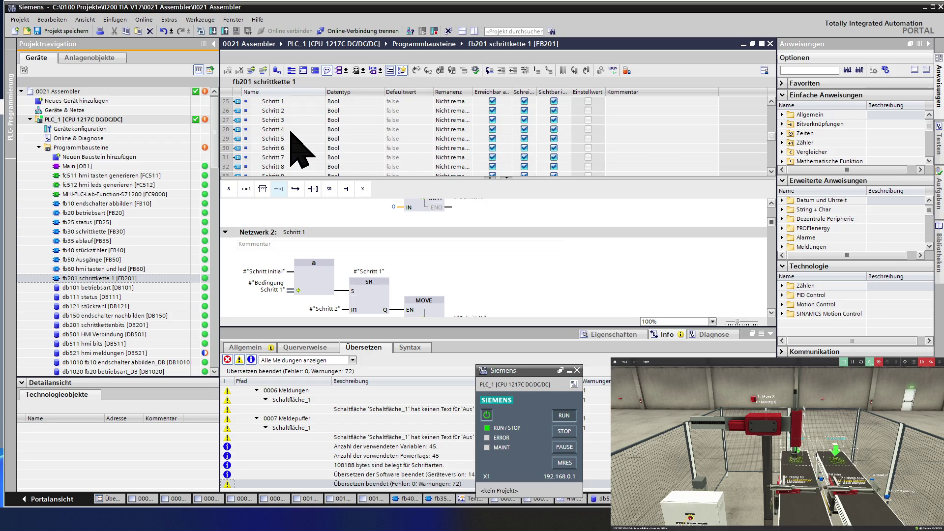
scroll(290, 133, "up", 1)
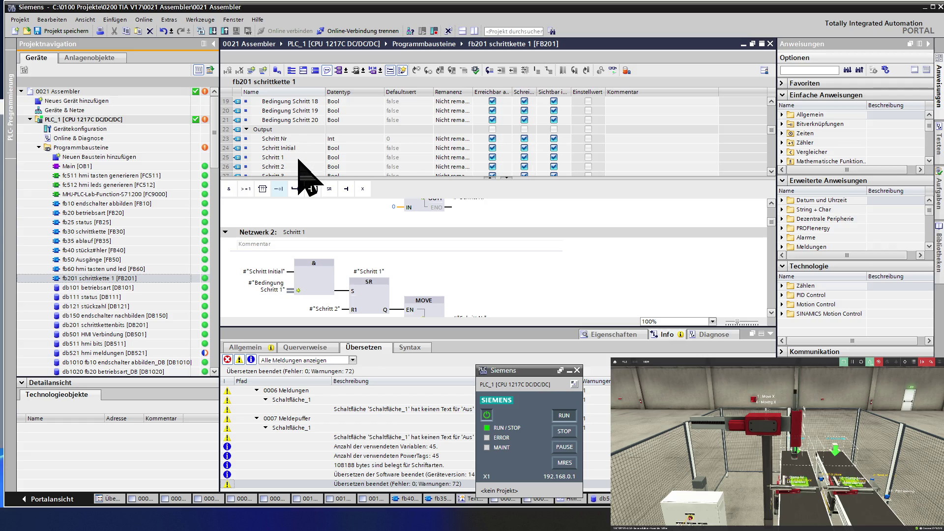
left_click(298, 158)
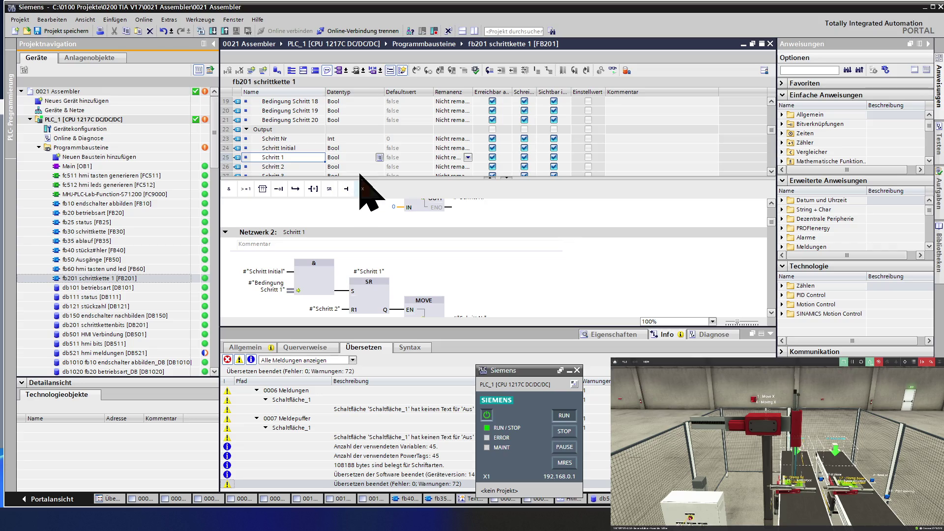
left_click_drag(358, 179, 357, 142)
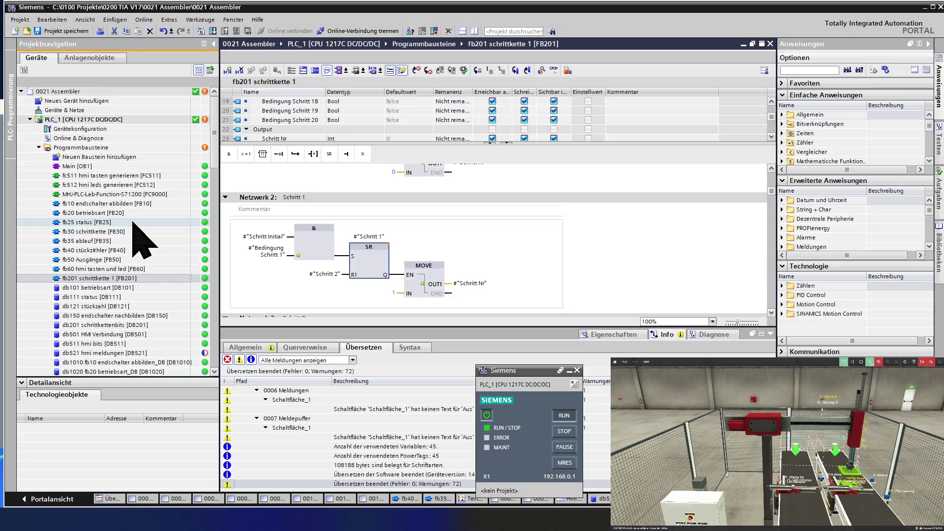
double_click(108, 241)
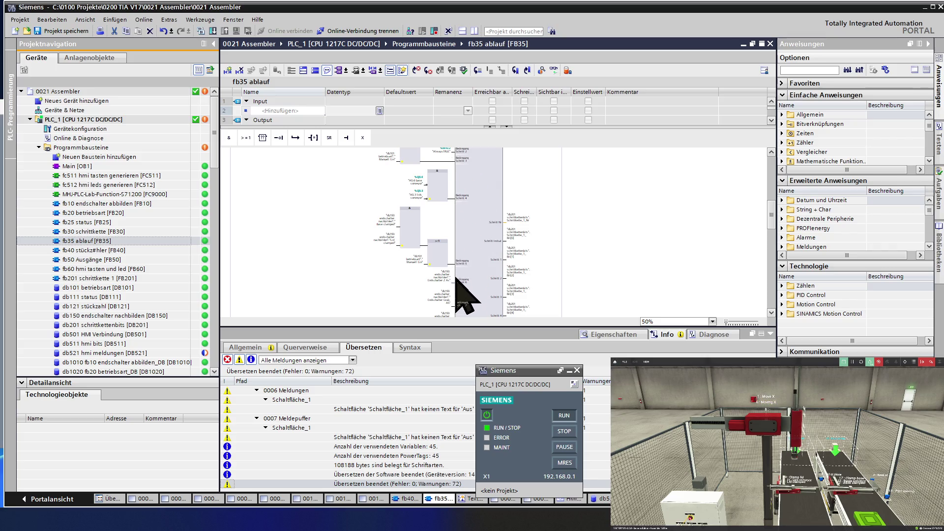
Check the Schritt 3 and Schritt 9 step outputs in fb35 ablauf, then switch on live monitoring.
left_click(519, 293)
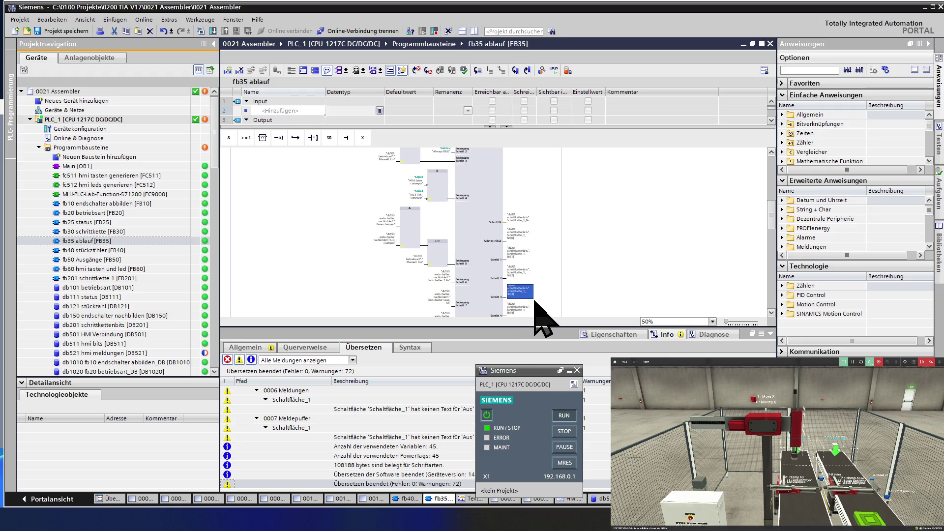
scroll(535, 302, "down", 5)
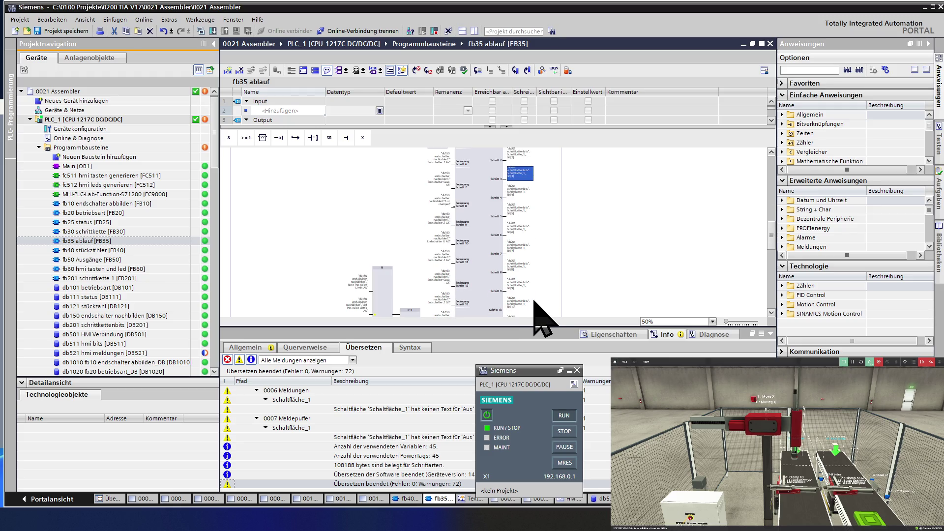
scroll(534, 302, "down", 5)
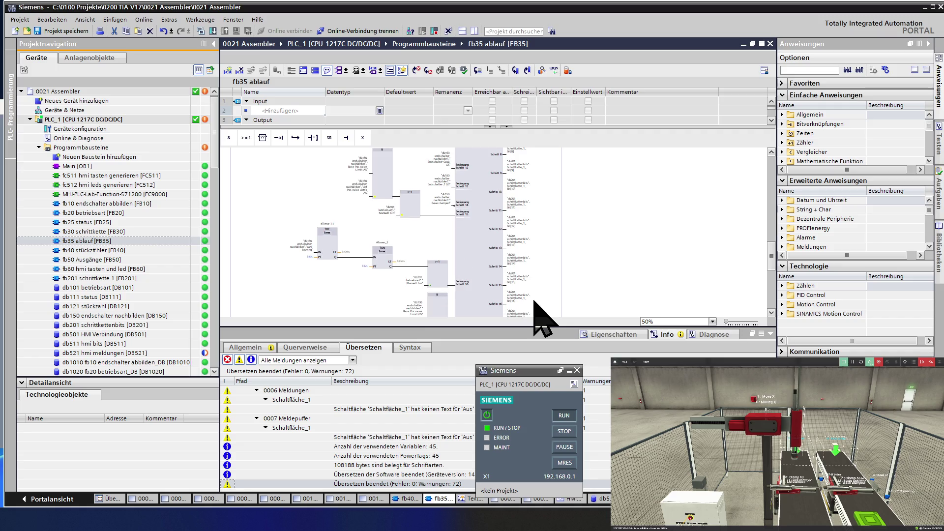
left_click(517, 164)
left_click(554, 70)
Scroll through the monitored fb35 ablauf networks to check the live sequencer step states.
scroll(552, 154, "down", 8)
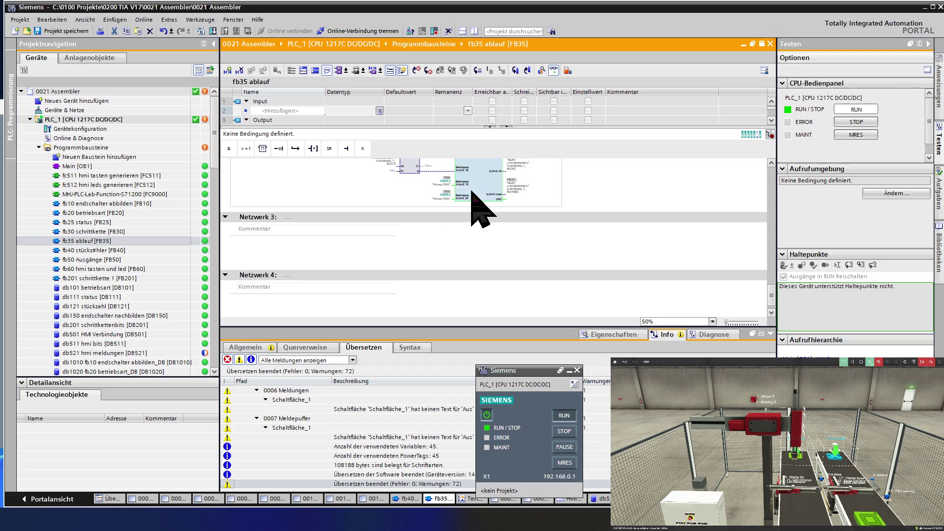
scroll(450, 192, "up", 5)
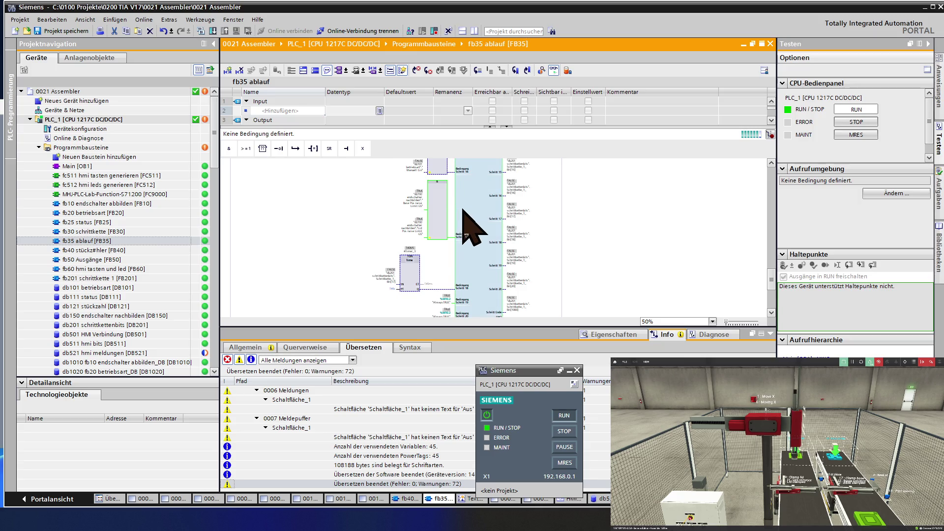
scroll(531, 192, "up", 3)
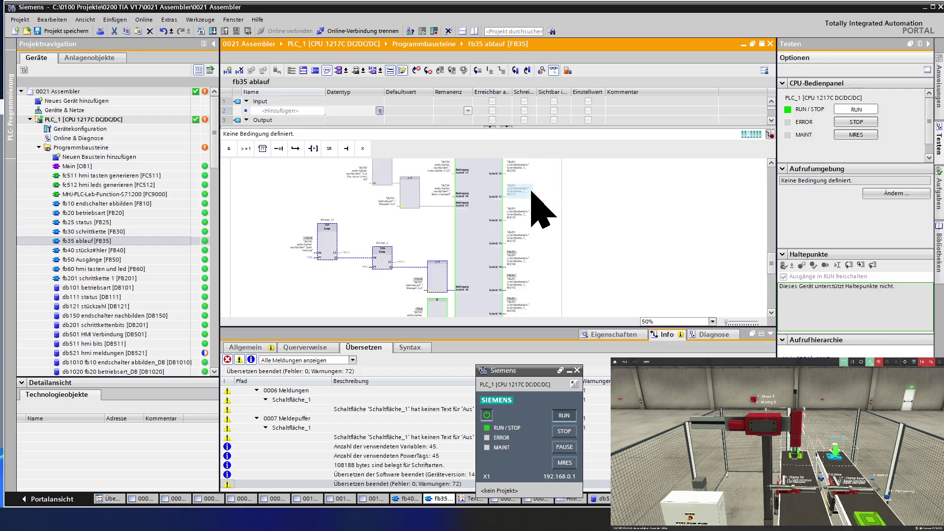
scroll(531, 192, "up", 3)
scroll(532, 193, "up", 5)
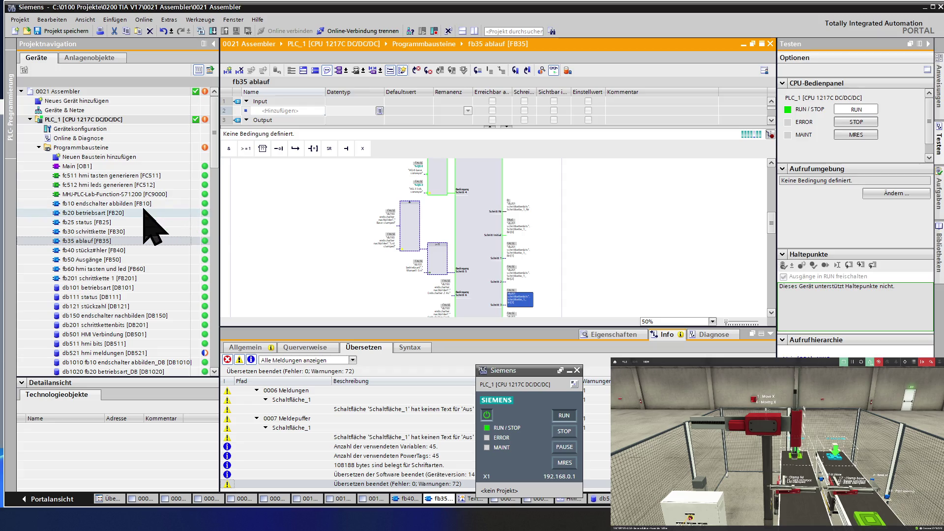
Open fb50 Ausgänge and browse its networks from Move X to the counter network.
double_click(109, 258)
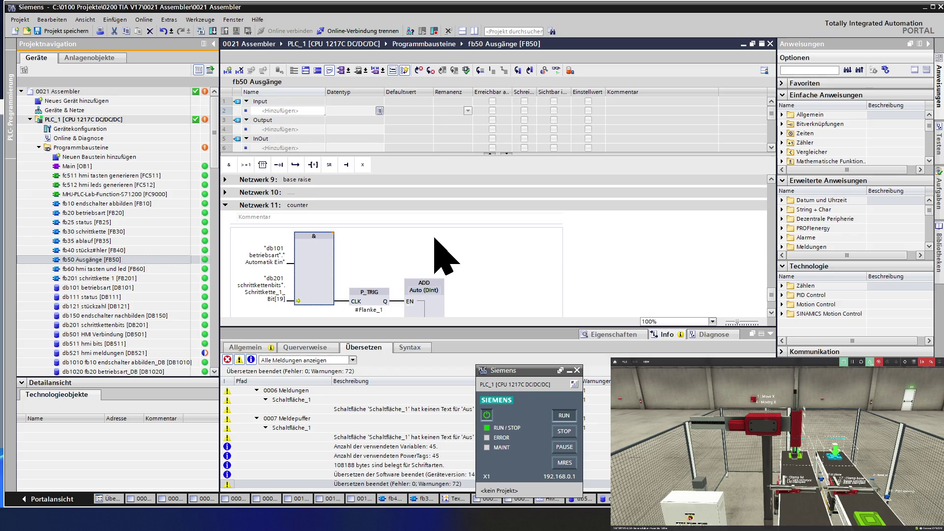
scroll(435, 239, "down", 2)
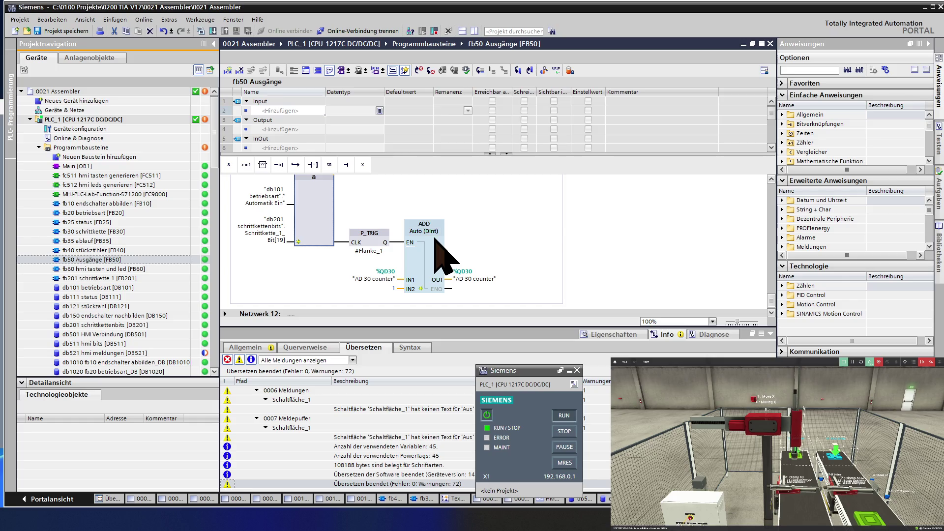
scroll(435, 240, "up", 4)
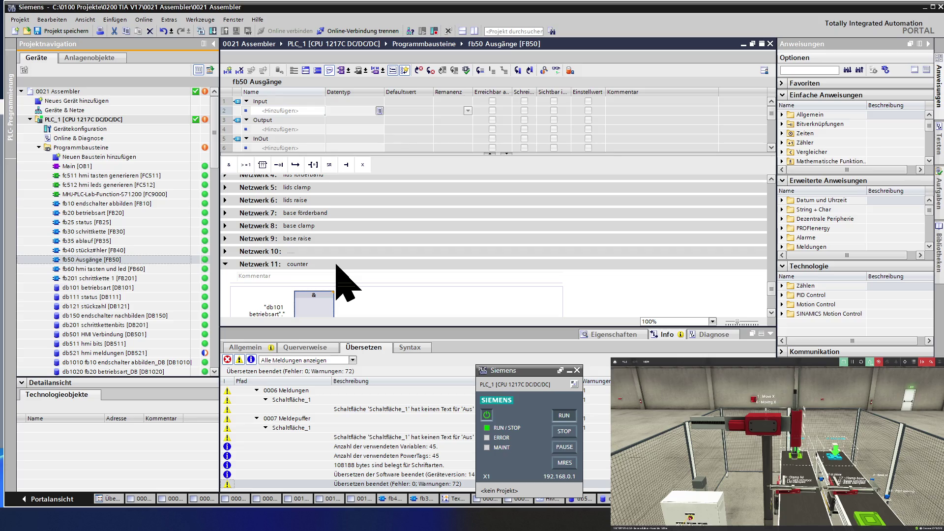
scroll(337, 265, "down", 5)
scroll(337, 266, "down", 3)
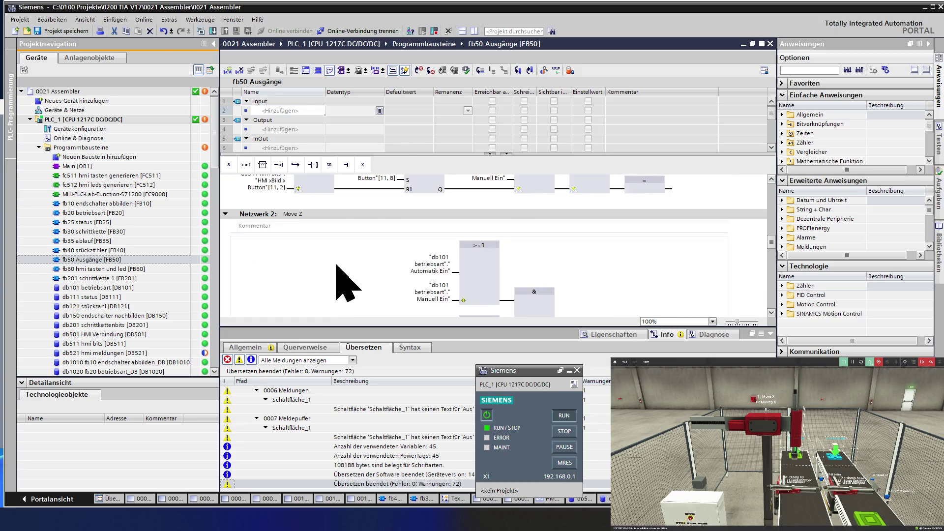
scroll(336, 265, "up", 15)
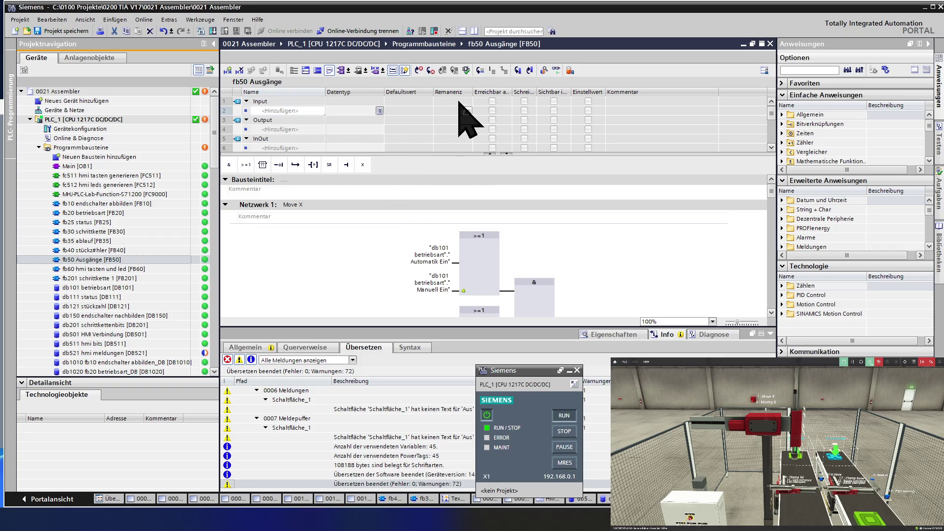
Turn on monitoring for fb50 and inspect the first >=1 box of the Move X network.
left_click(556, 71)
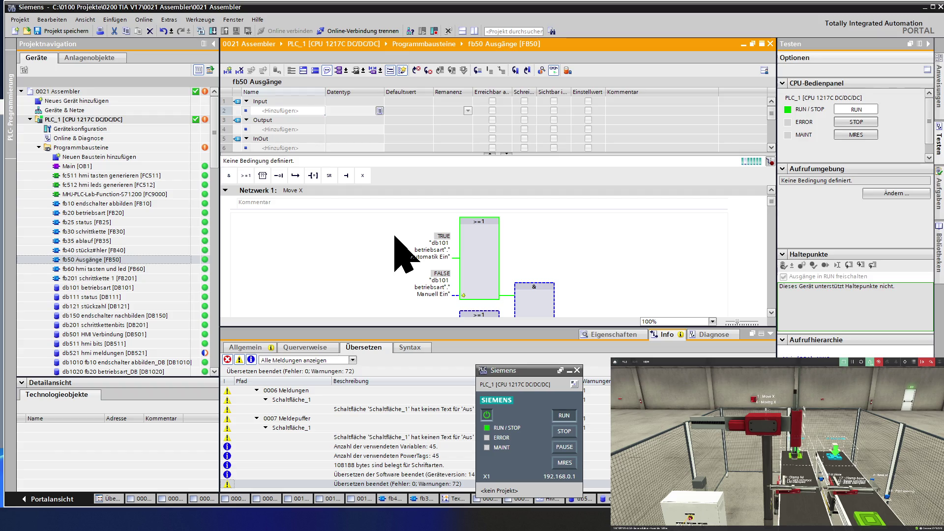
scroll(394, 235, "down", 3)
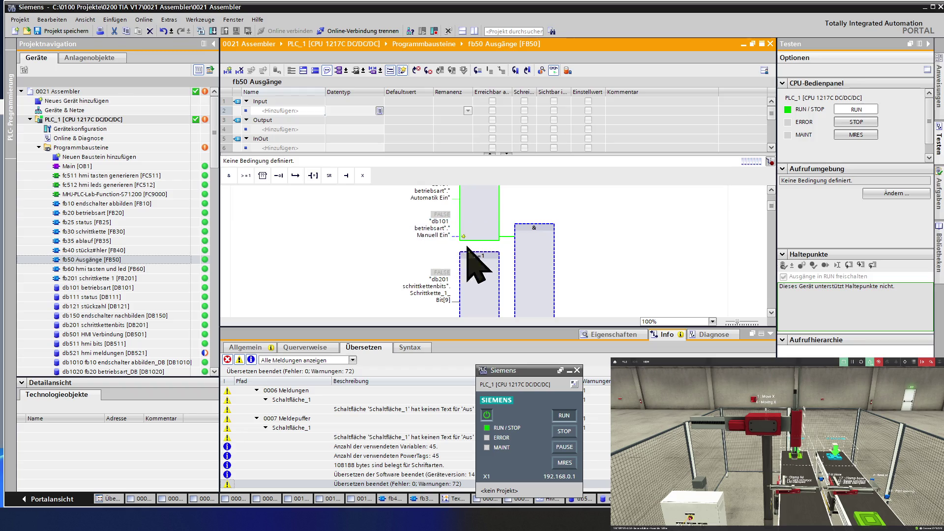
scroll(545, 279, "down", 3)
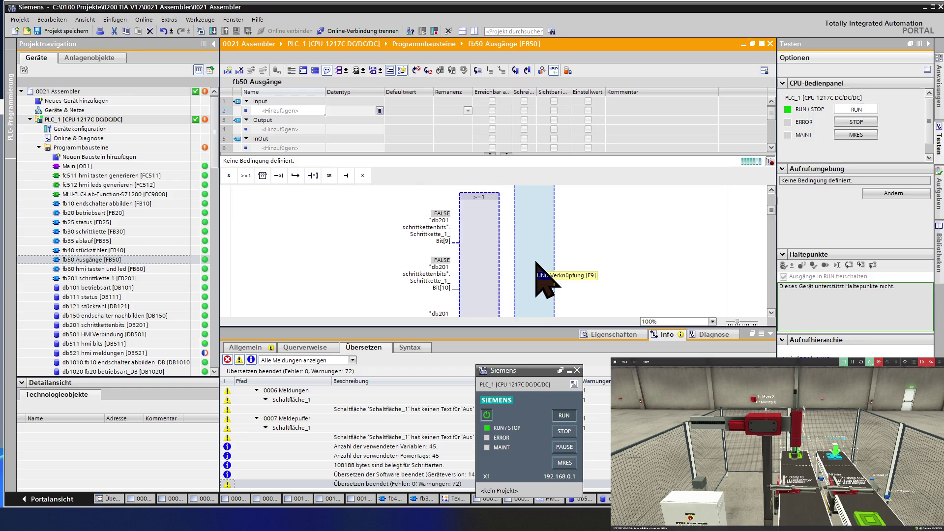
scroll(543, 280, "down", 3)
scroll(535, 264, "up", 10)
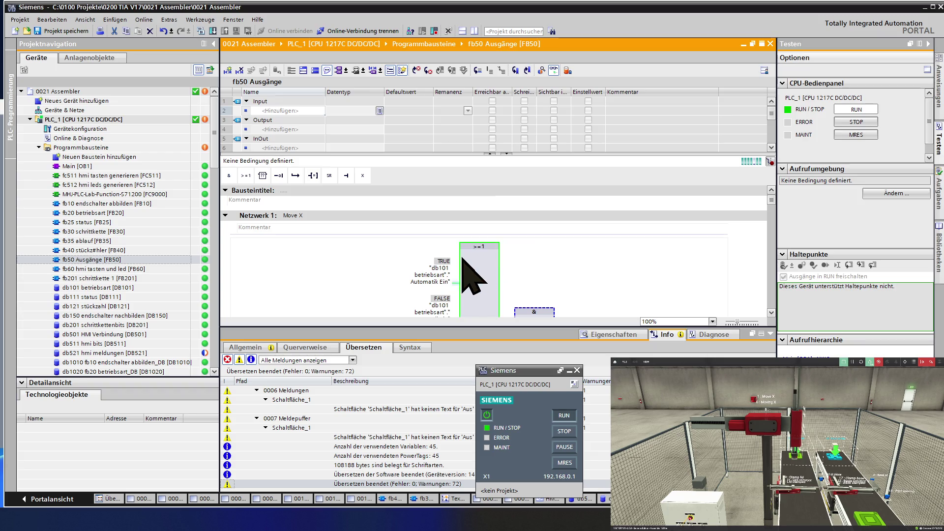
left_click(479, 265)
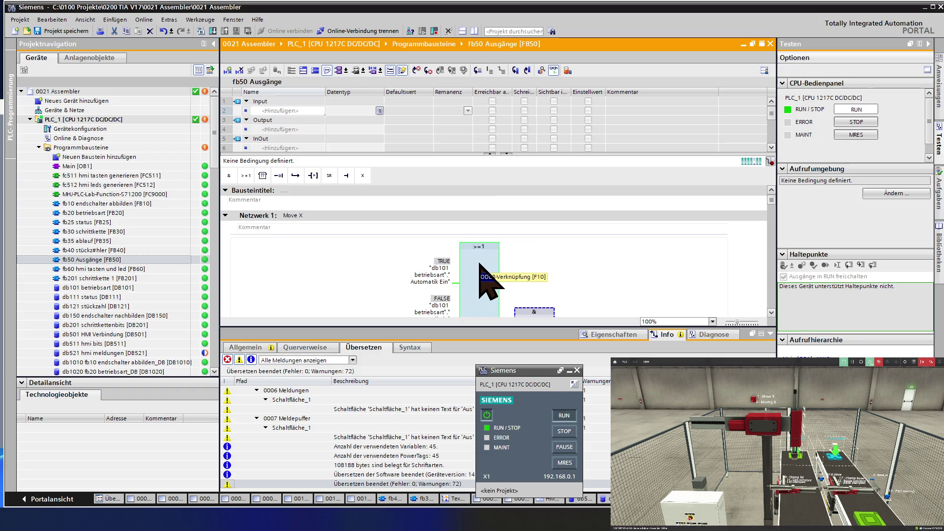
left_click(442, 251)
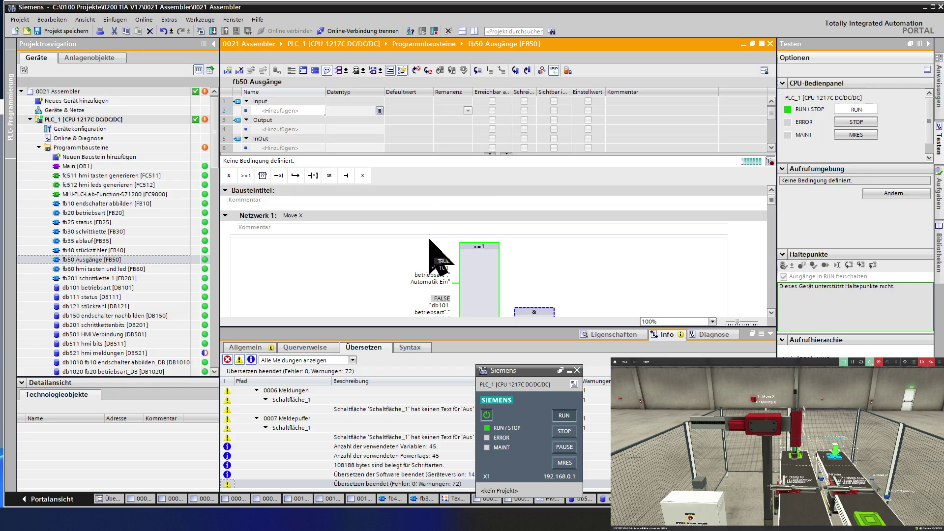
Inspect the Bit[10] OR input, the second >=1 box and the & box live.
scroll(432, 246, "down", 3)
scroll(456, 263, "down", 3)
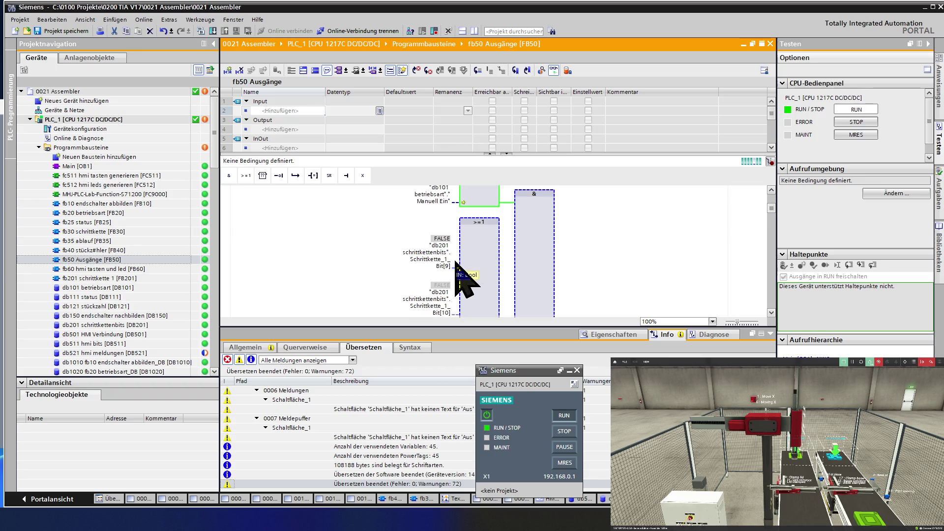
scroll(456, 263, "down", 3)
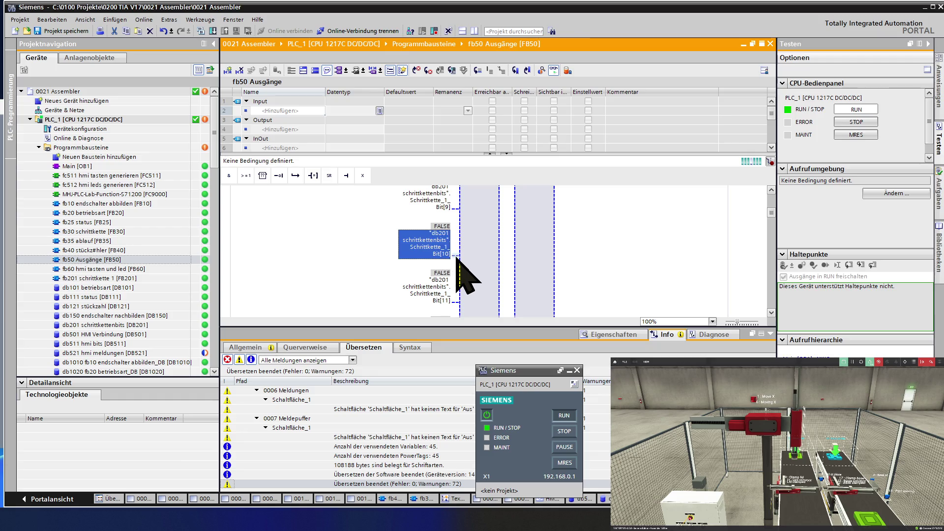
left_click(456, 257)
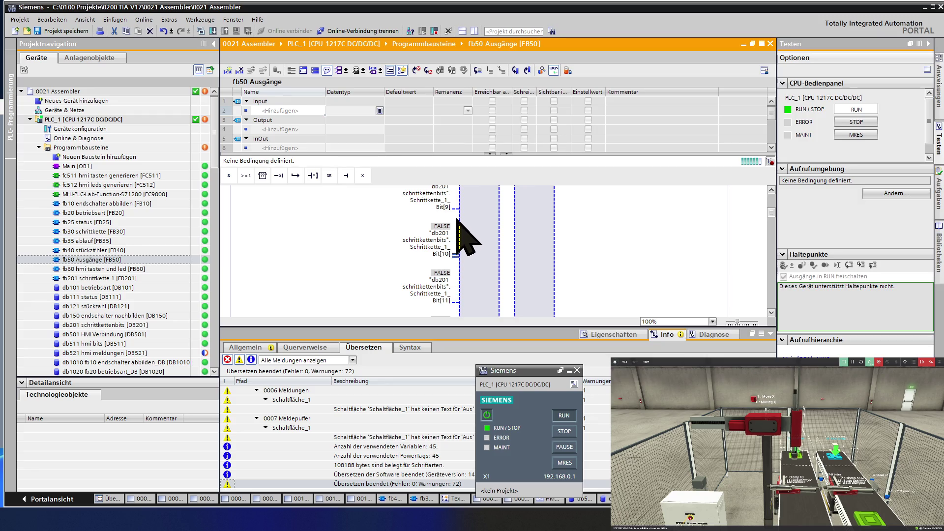
left_click(487, 253)
scroll(486, 255, "up", 3)
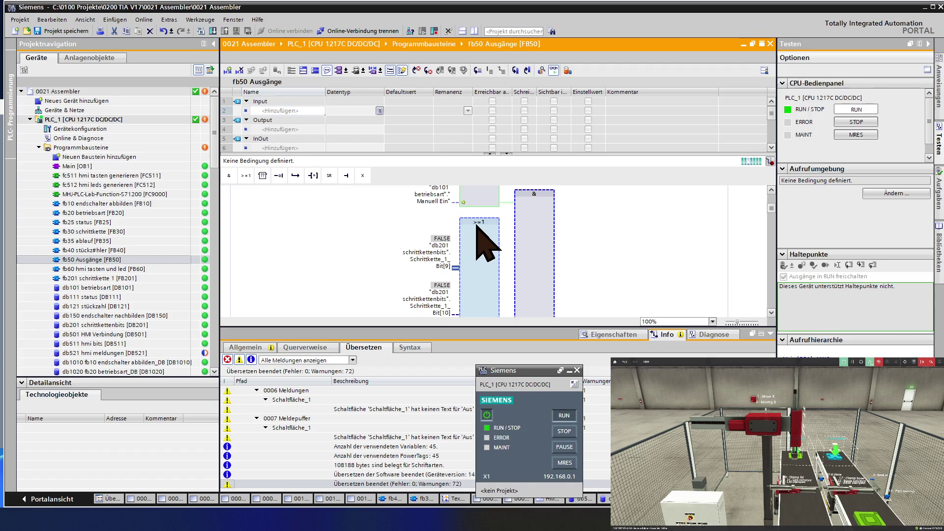
left_click(525, 268)
Check the %Q0.0 A0.0 move x output coil and the box feeding it.
scroll(527, 266, "down", 3)
scroll(536, 283, "down", 10)
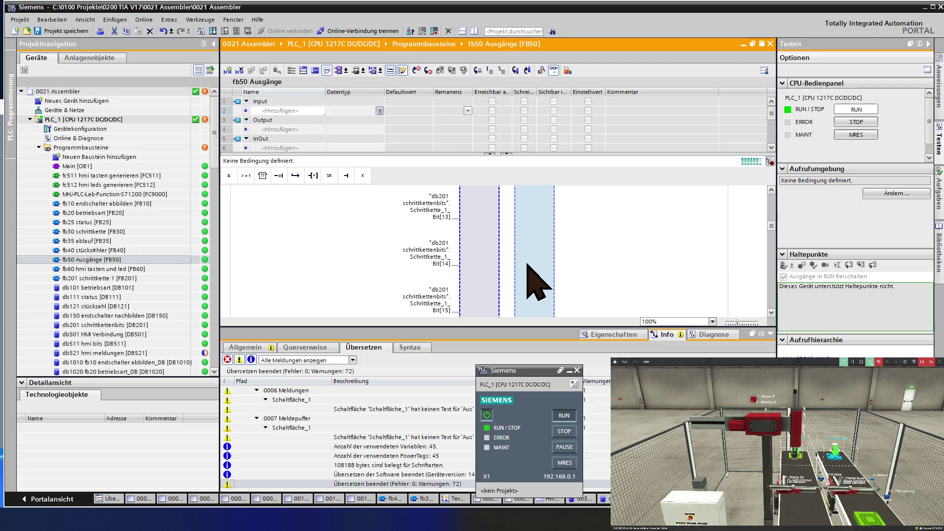
scroll(556, 284, "down", 6)
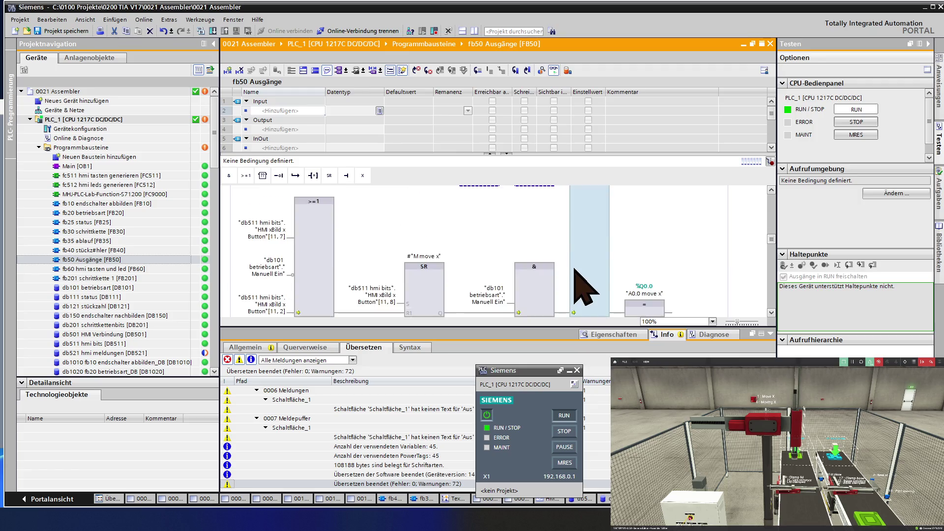
left_click(650, 249)
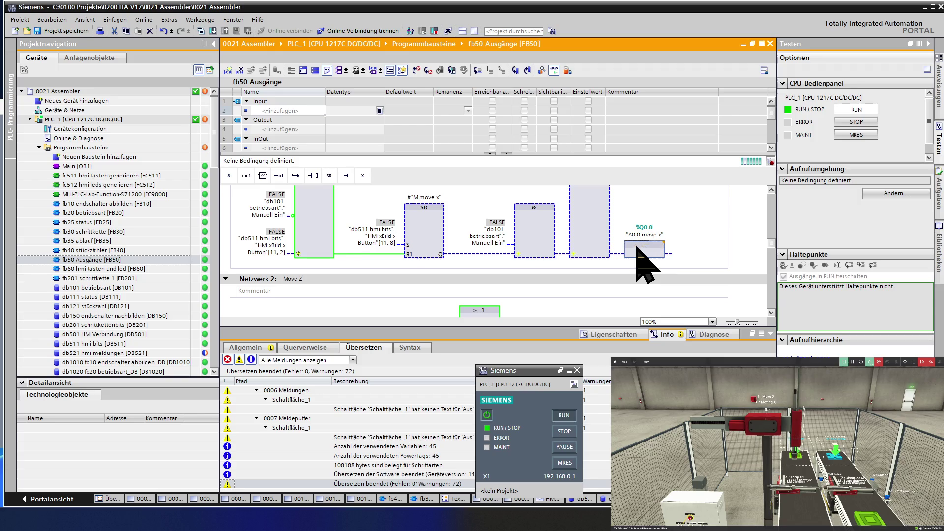
left_click(595, 231)
scroll(604, 248, "down", 5)
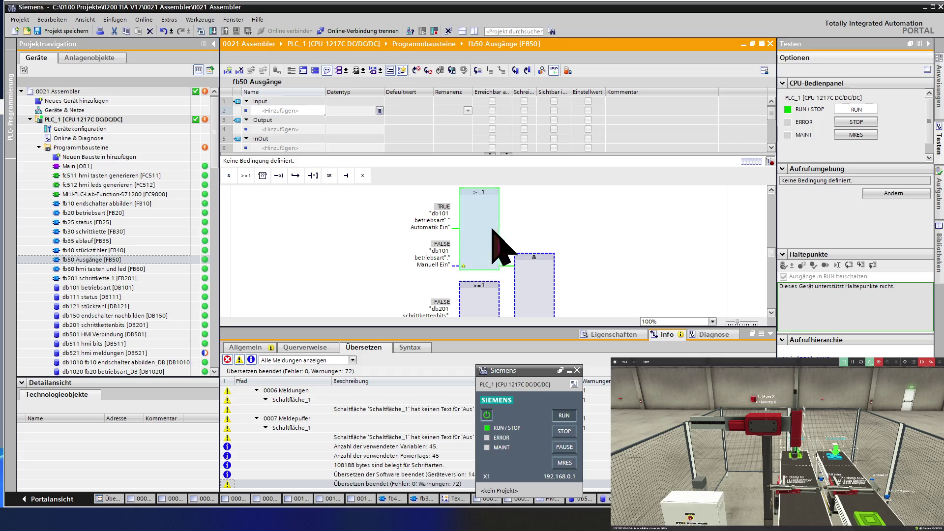
scroll(491, 243, "up", 3)
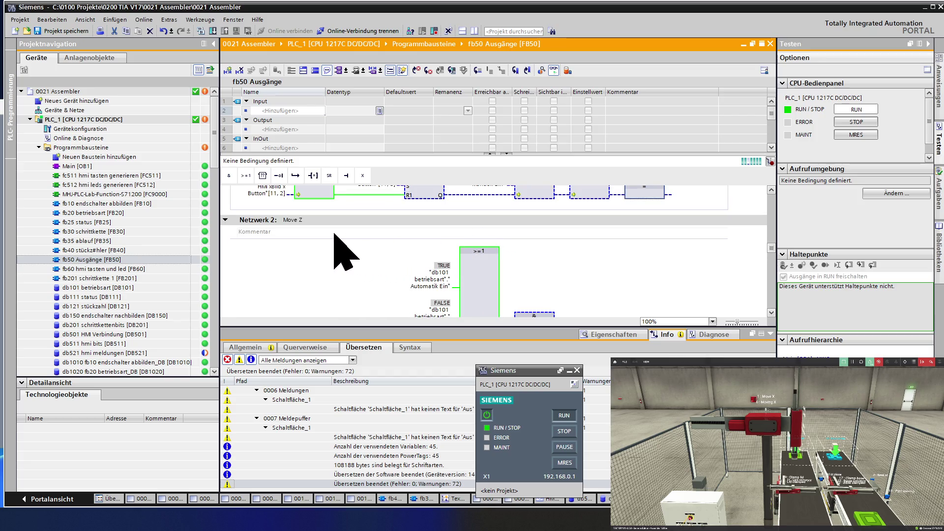
scroll(575, 263, "down", 2)
scroll(575, 263, "down", 4)
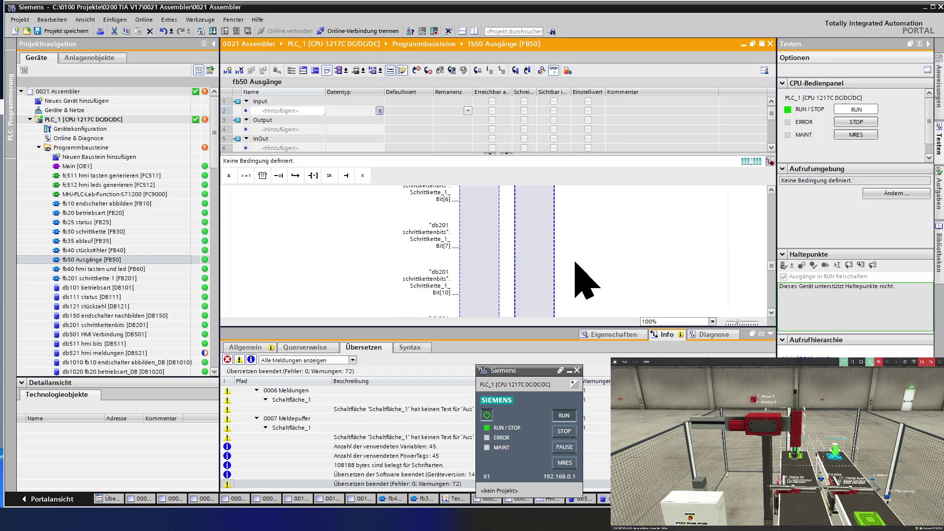
scroll(575, 263, "down", 2)
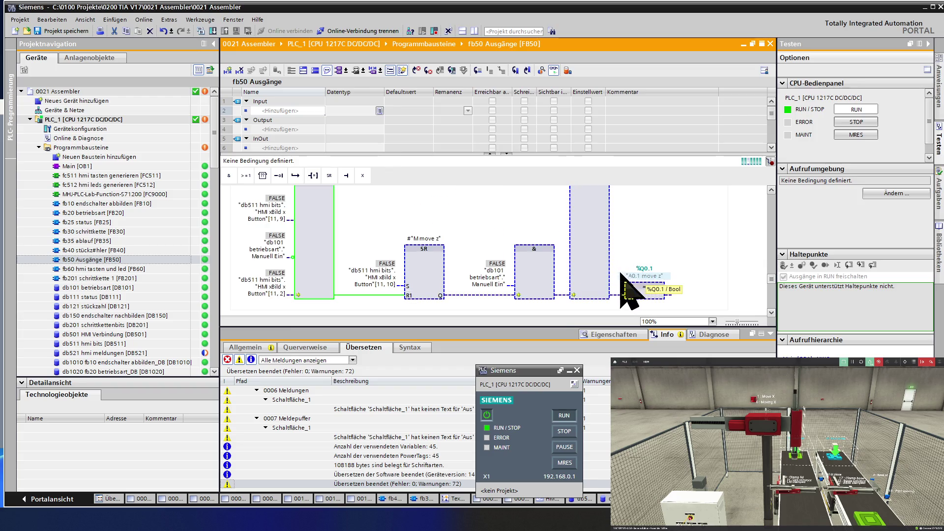
scroll(556, 268, "down", 4)
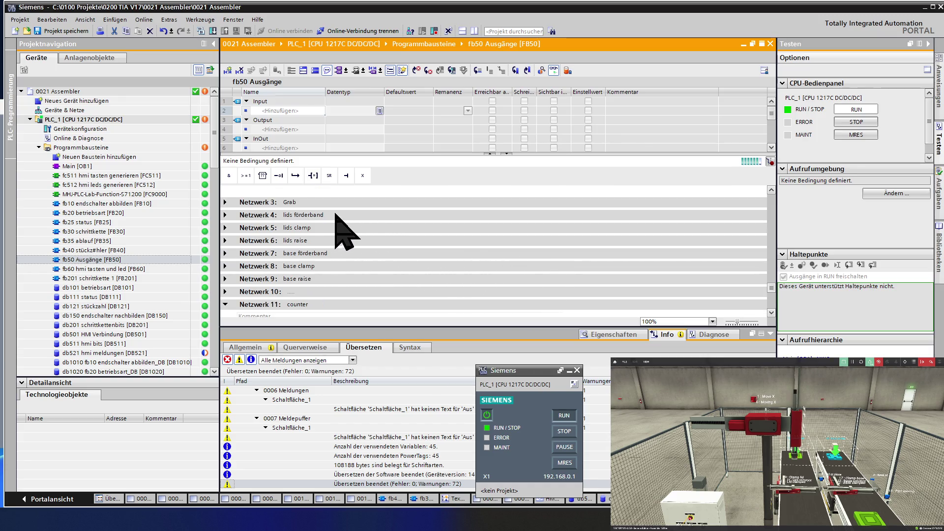
left_click(305, 202)
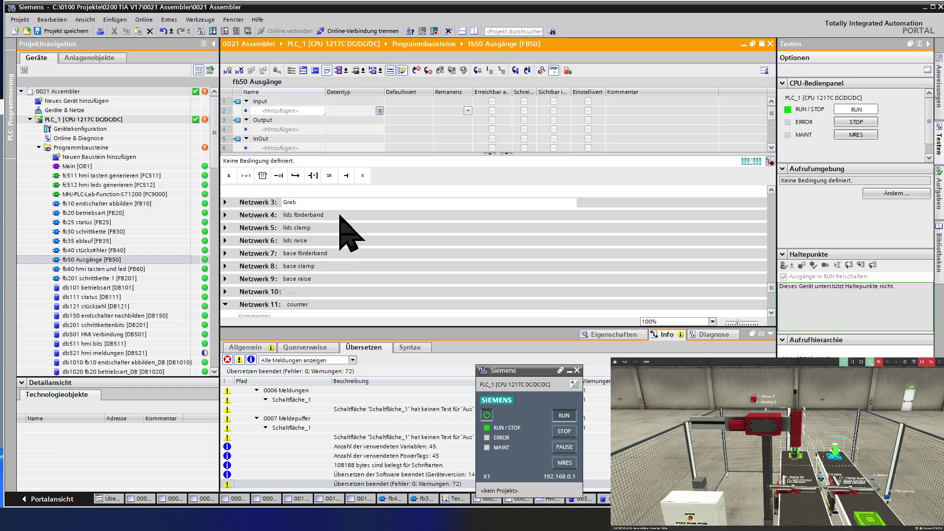
left_click(339, 215)
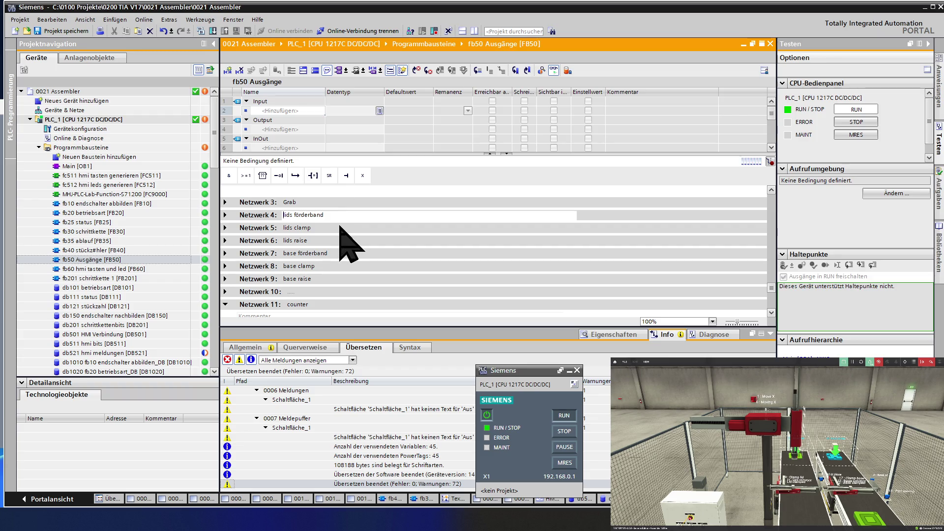
left_click(333, 227)
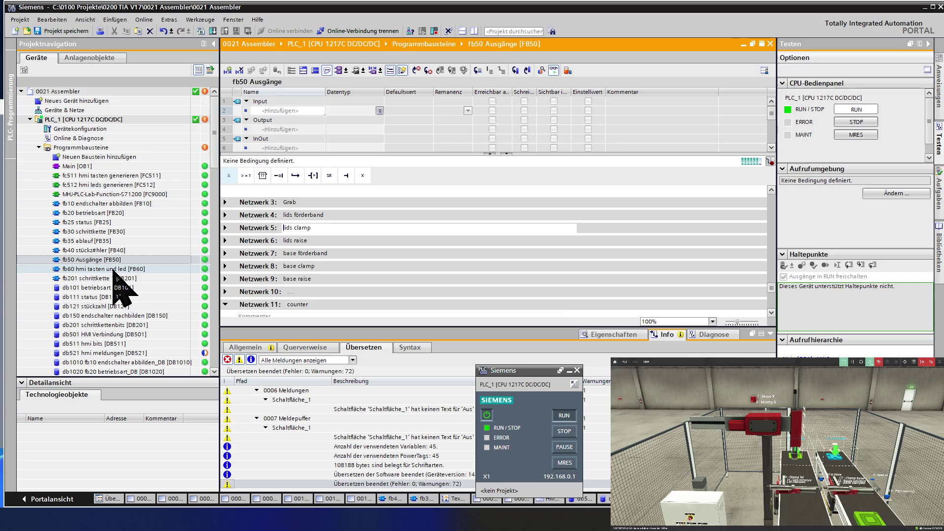
Open fb35 ablauf and browse its logic, then open fb10 endschalter abbilden.
double_click(101, 241)
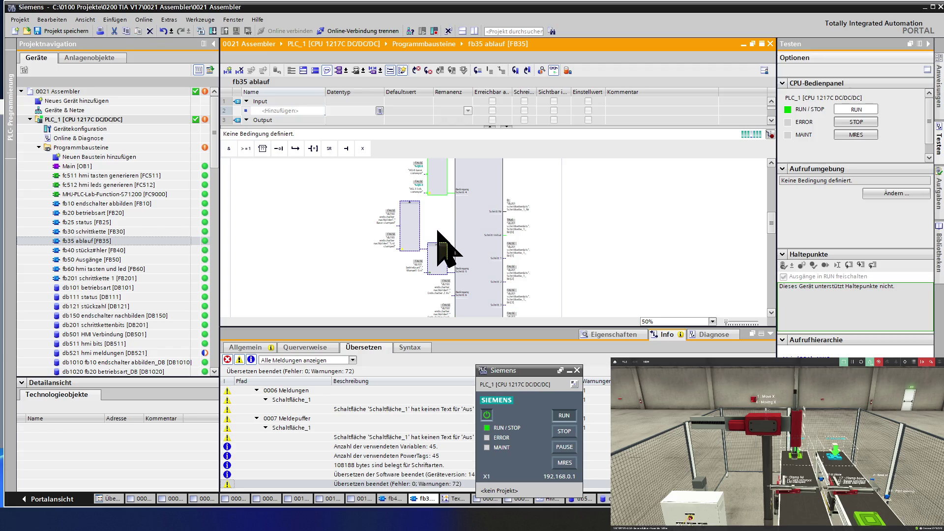
scroll(437, 231, "up", 3, "ctrl")
scroll(437, 231, "up", 3, "ctrl")
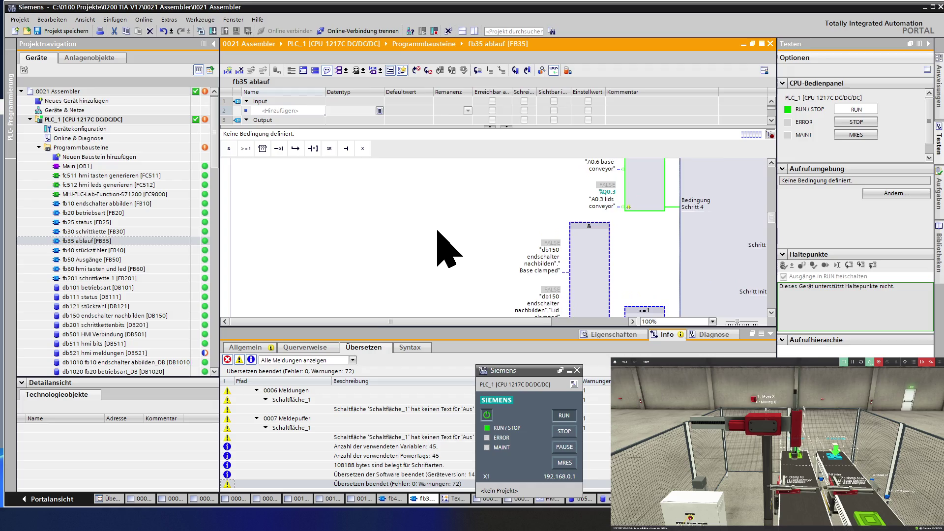
scroll(438, 231, "down", 3)
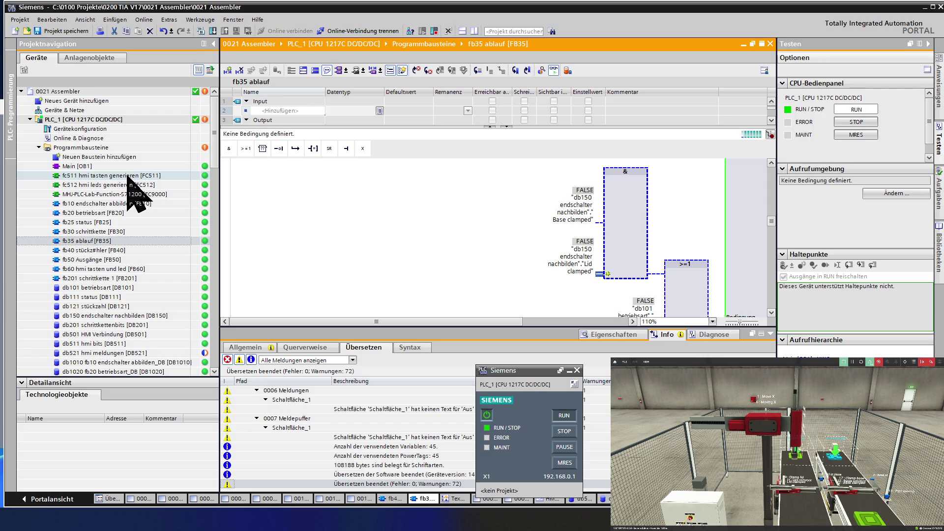
left_click_drag(121, 203, 278, 204)
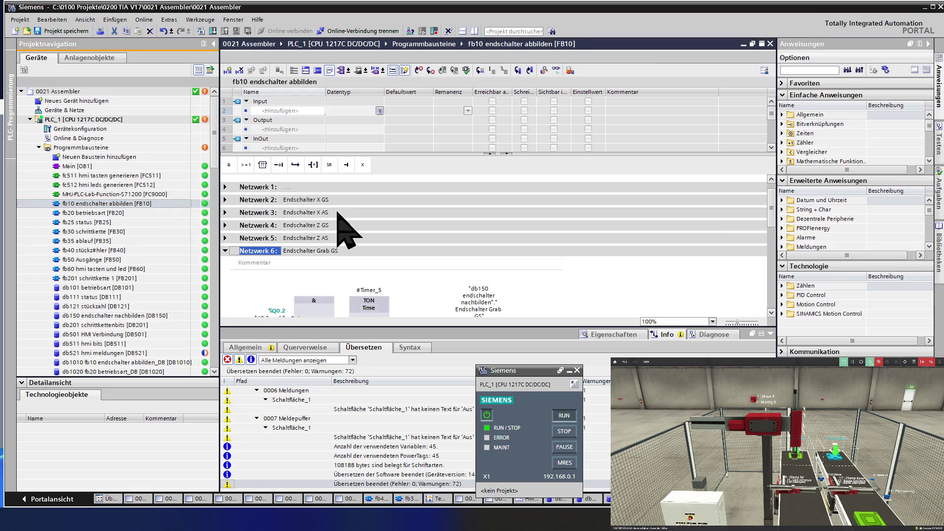
Expand Endschalter X GS and inspect the AND with E0.0 and the 200 ms TON timer.
left_click(226, 200)
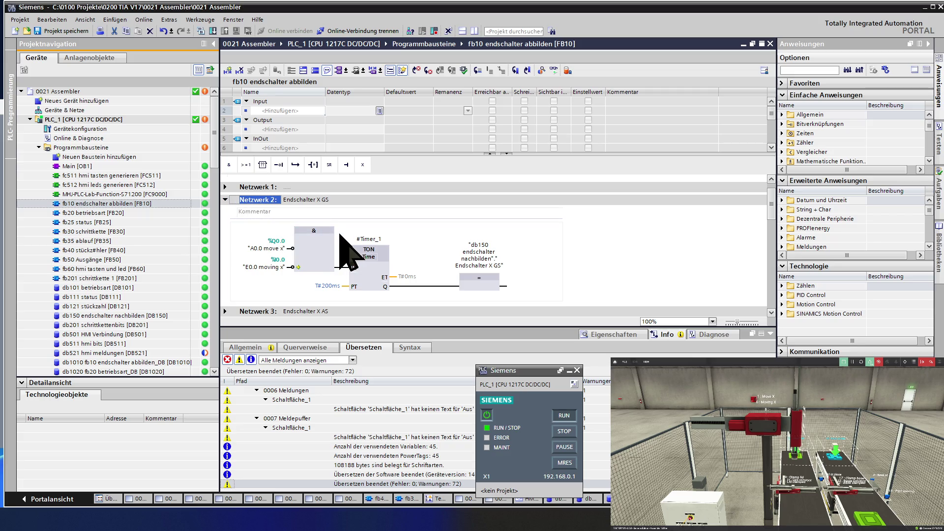
left_click(323, 251)
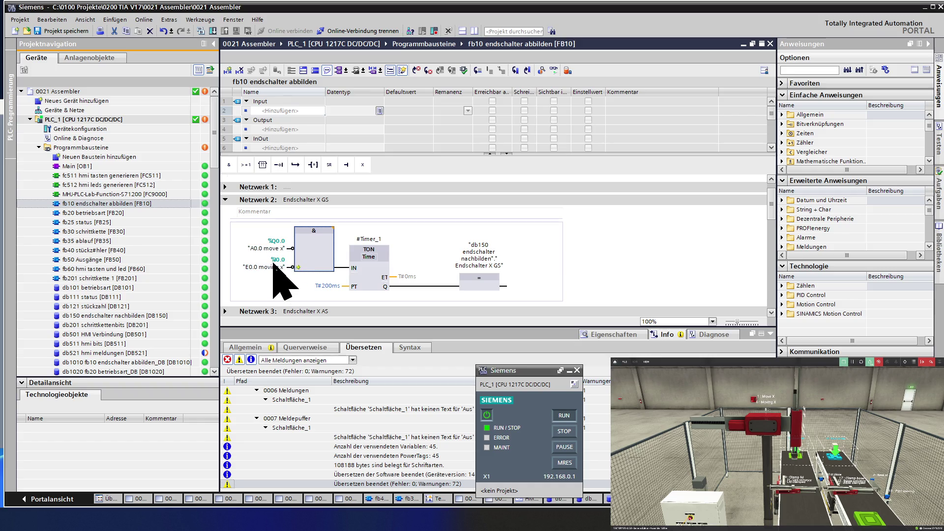
left_click(293, 268)
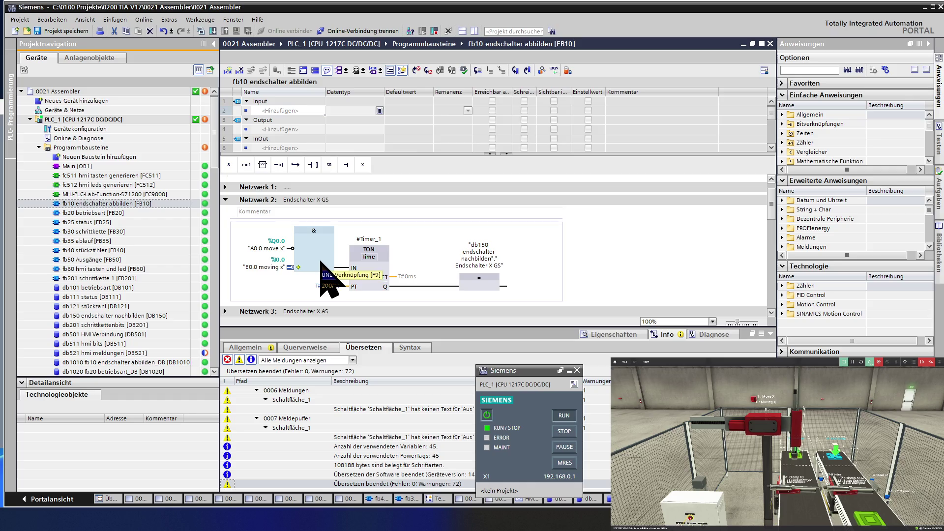
left_click(343, 268)
left_click(347, 286)
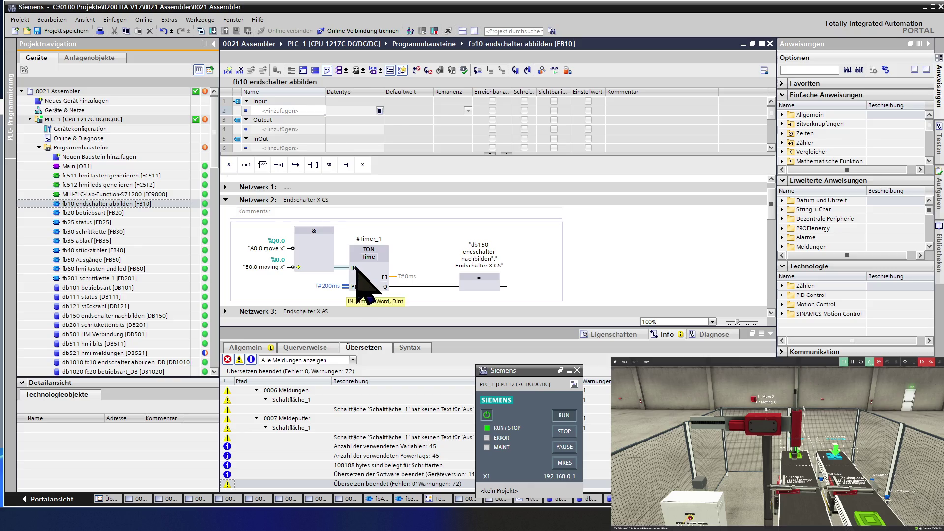
left_click(367, 274)
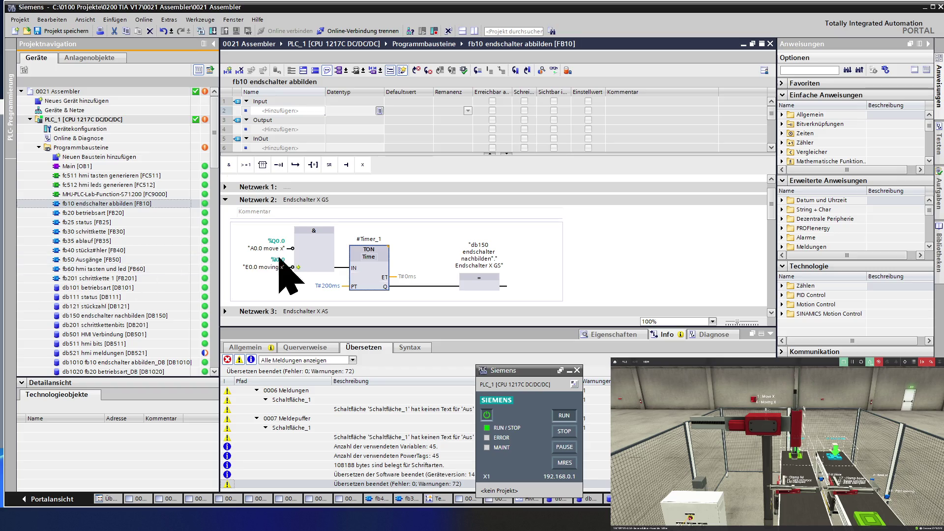
left_click(306, 256)
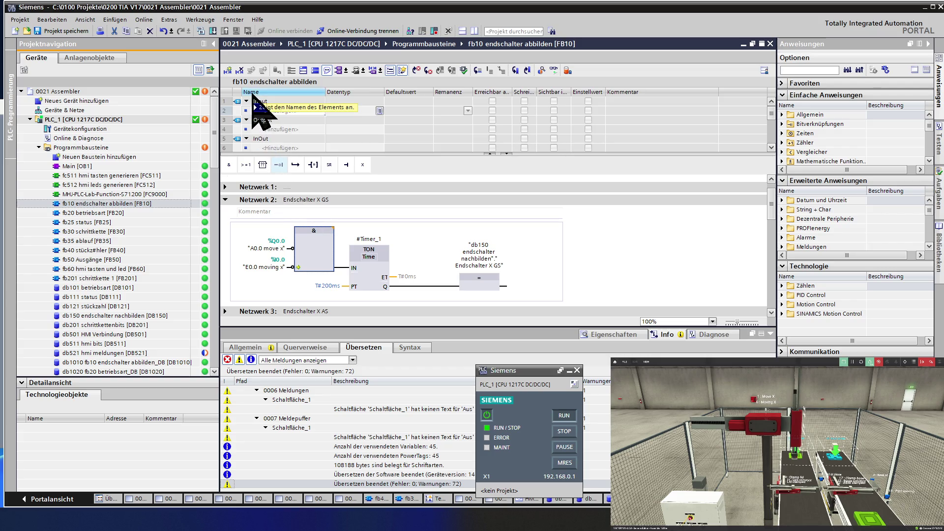
Recheck the AND and TON blocks, trace the timer output to the coil, and centre the HMI simulator.
mouse_move(295, 178)
left_mouse_down()
mouse_move(322, 250)
mouse_move(315, 242)
left_mouse_up()
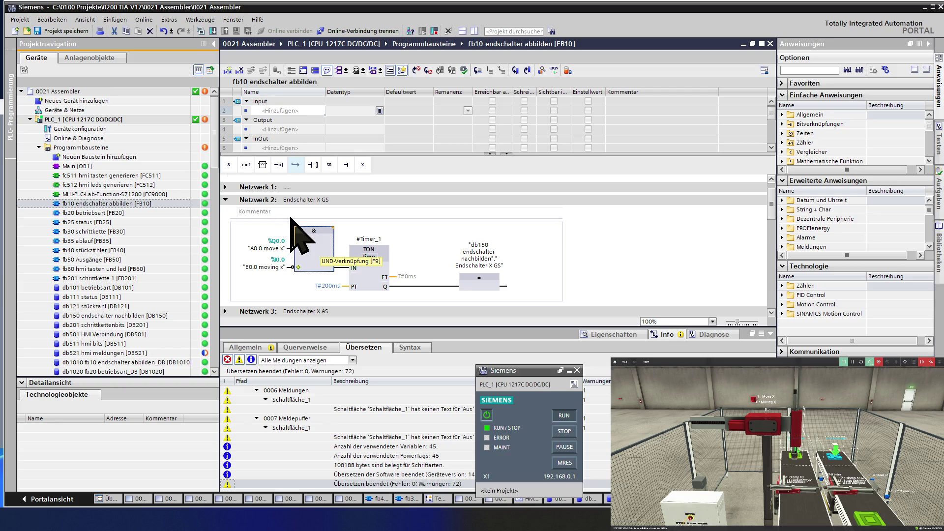
left_click(298, 227)
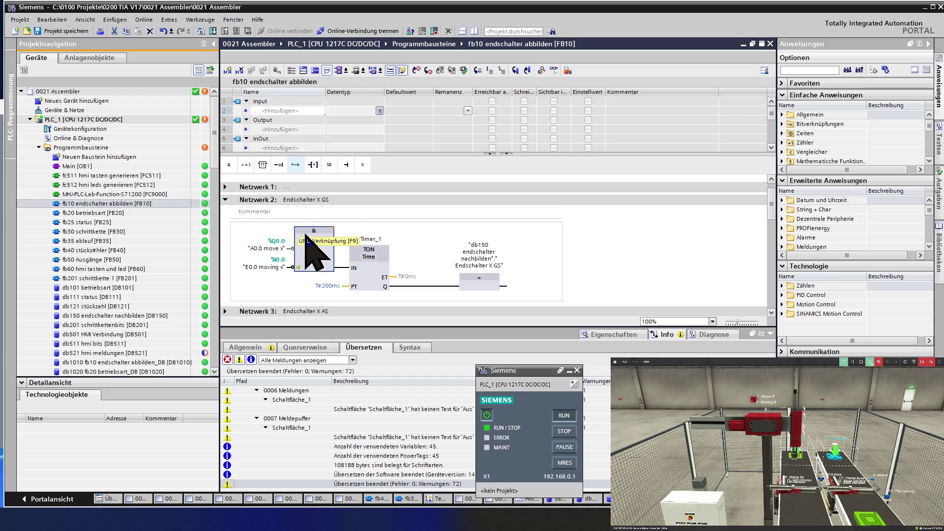
left_click(373, 267)
mouse_move(386, 286)
left_mouse_down()
mouse_move(408, 267)
mouse_move(464, 280)
left_mouse_up()
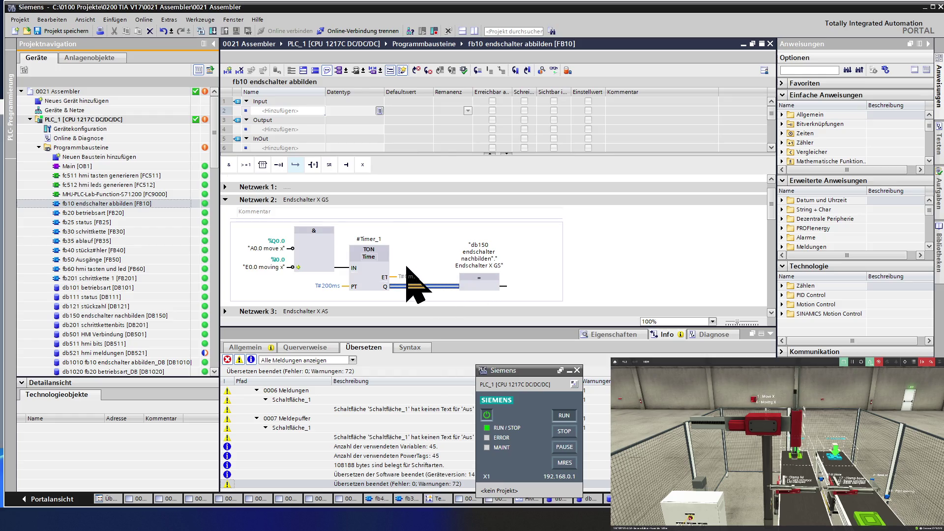
left_click(371, 275)
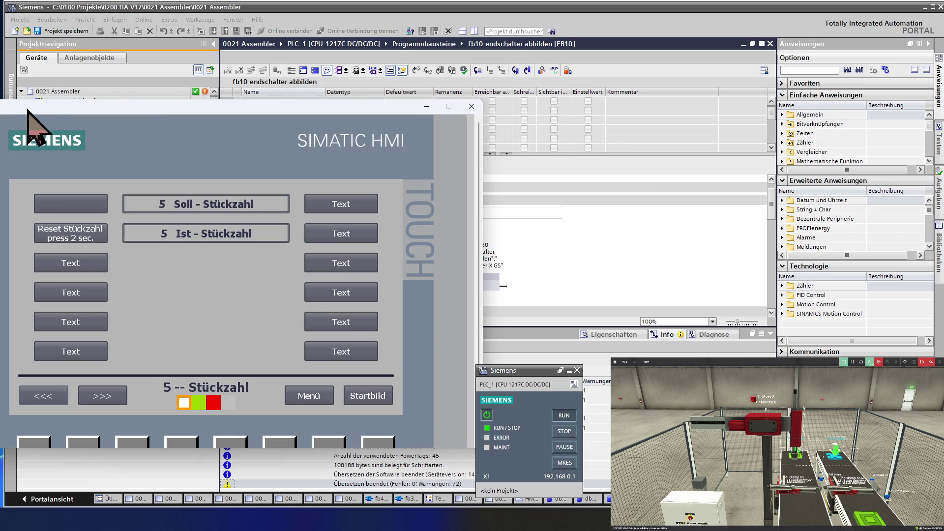
mouse_move(31, 102)
left_mouse_down()
mouse_move(270, 105)
mouse_move(263, 62)
mouse_move(250, 56)
left_mouse_up()
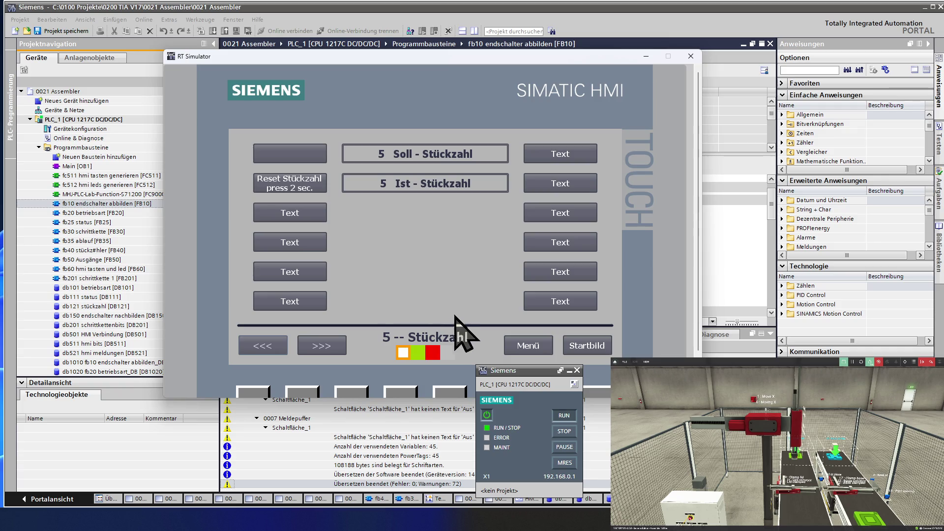
On the HMI, switch automatic mode on at the initial step via the Automatik screen.
left_click(528, 345)
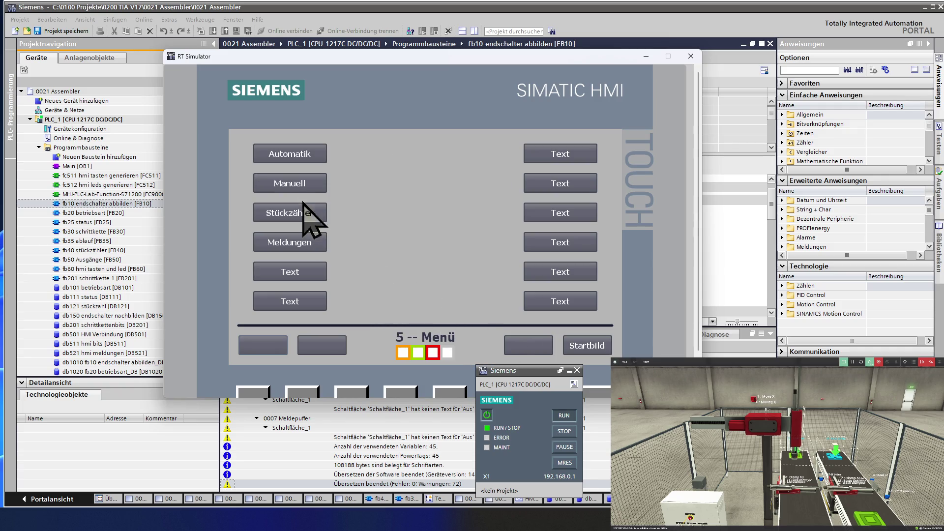
left_click(299, 185)
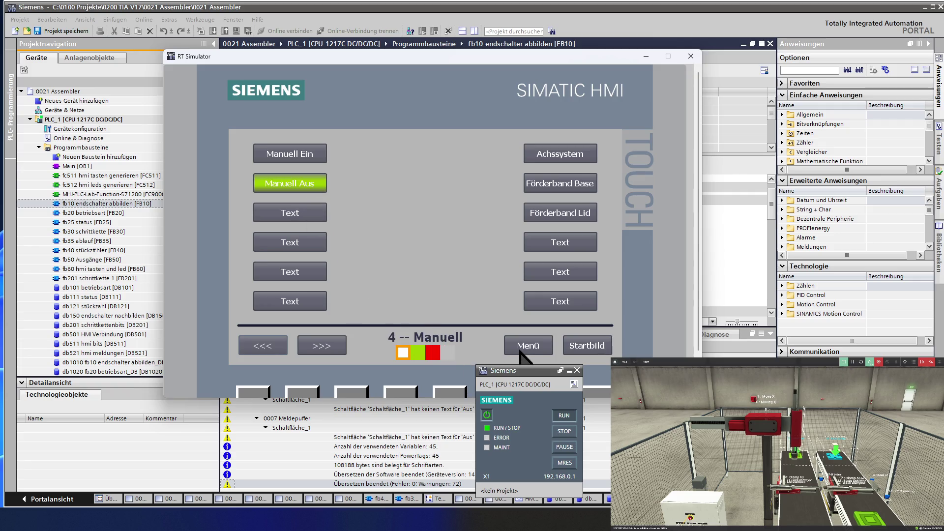
left_click(519, 350)
left_click(306, 161)
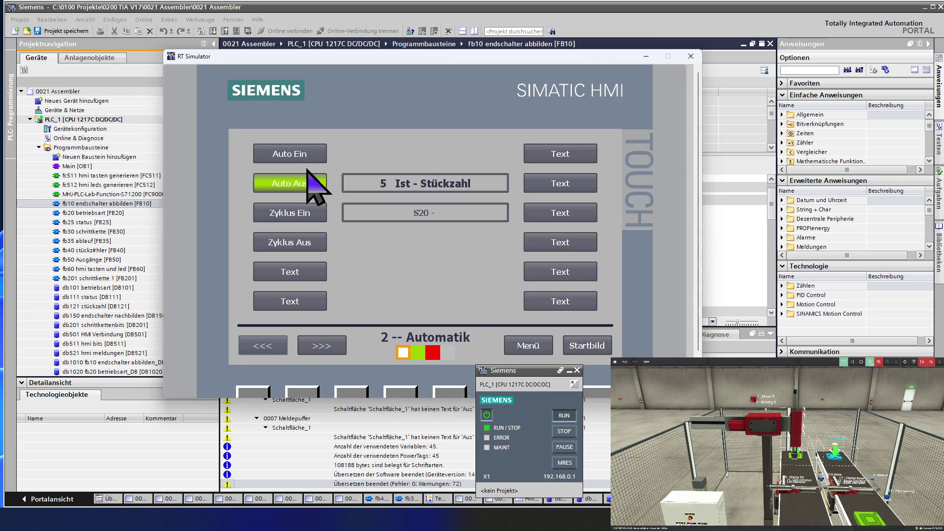
left_click(310, 186)
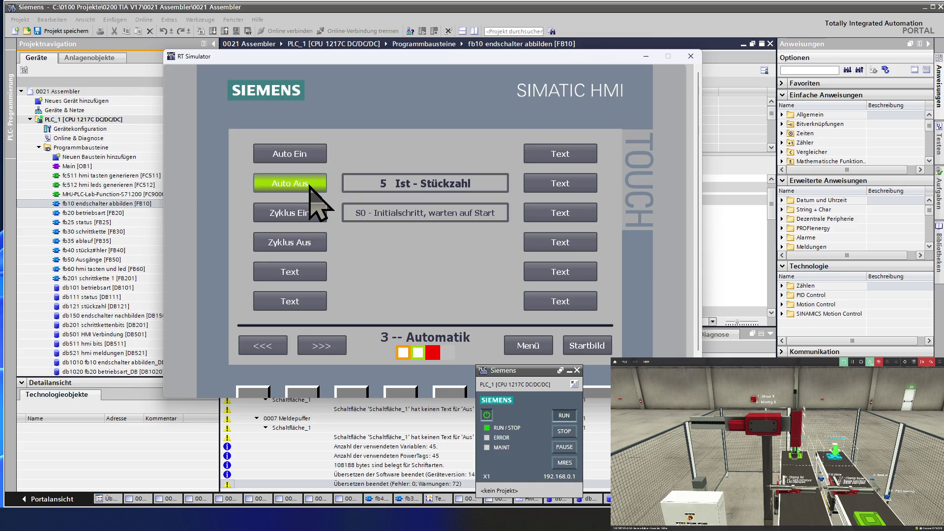
Switch Manuell Ein on and go to the Achssystem screen.
left_click(531, 343)
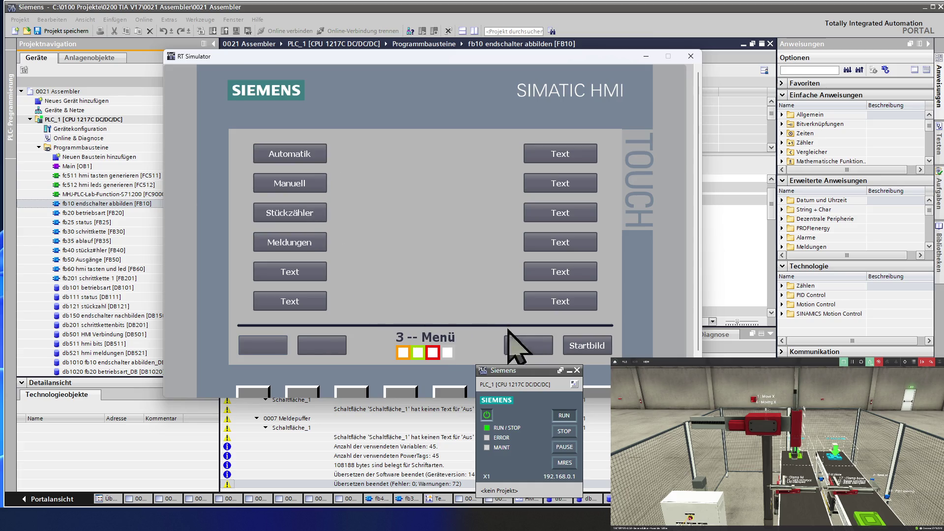
left_click(317, 186)
left_click(316, 162)
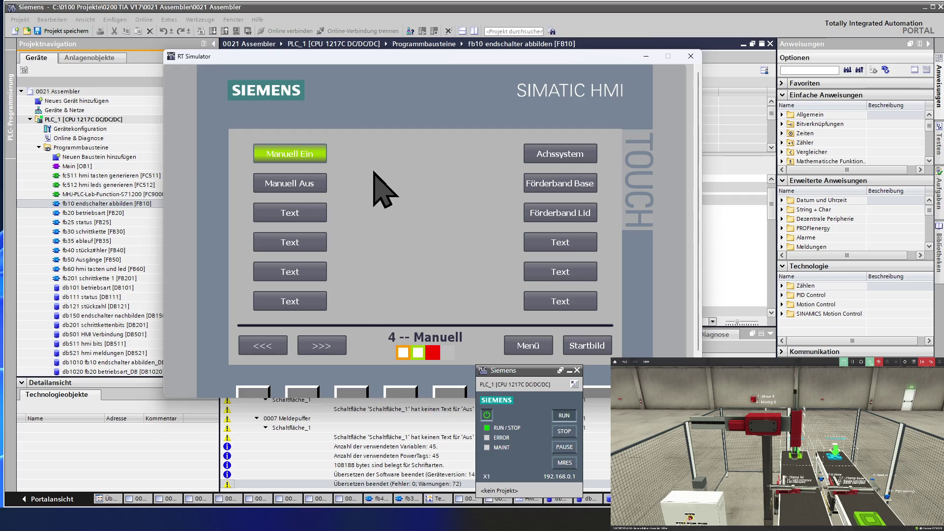
left_click(559, 164)
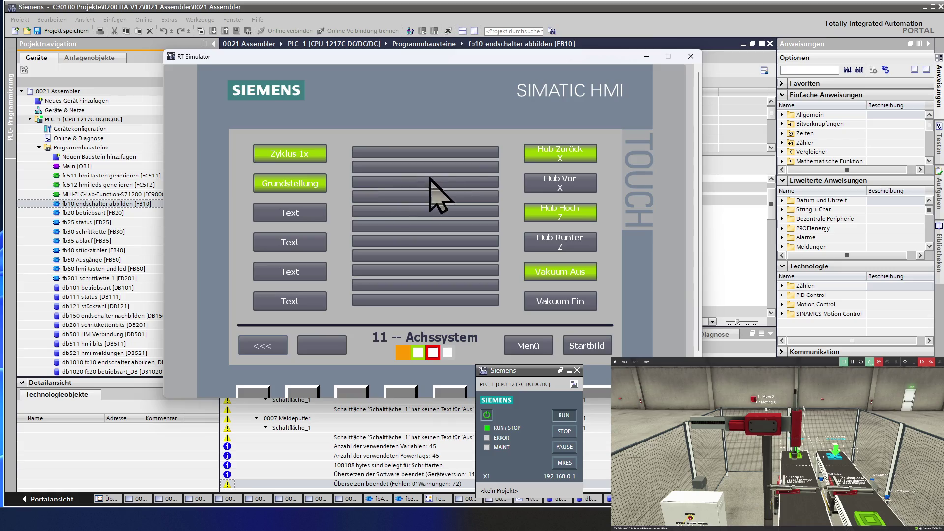
Jog the gantry forward and back in X, then lower and raise the Z column.
left_click(576, 185)
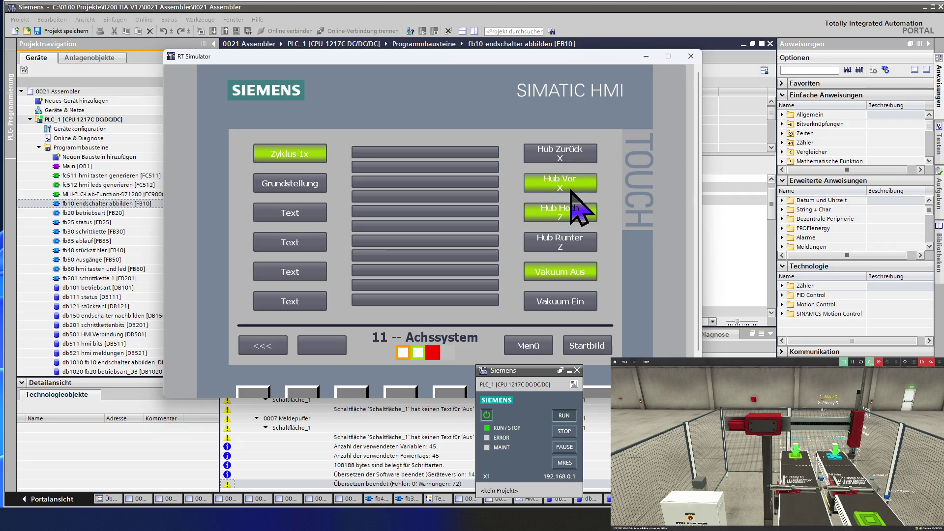
left_click(577, 160)
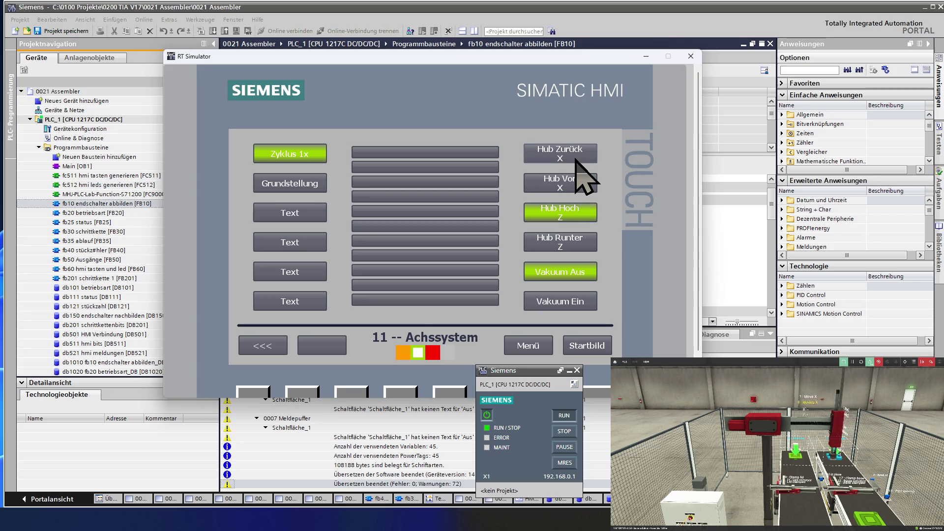
left_click(595, 246)
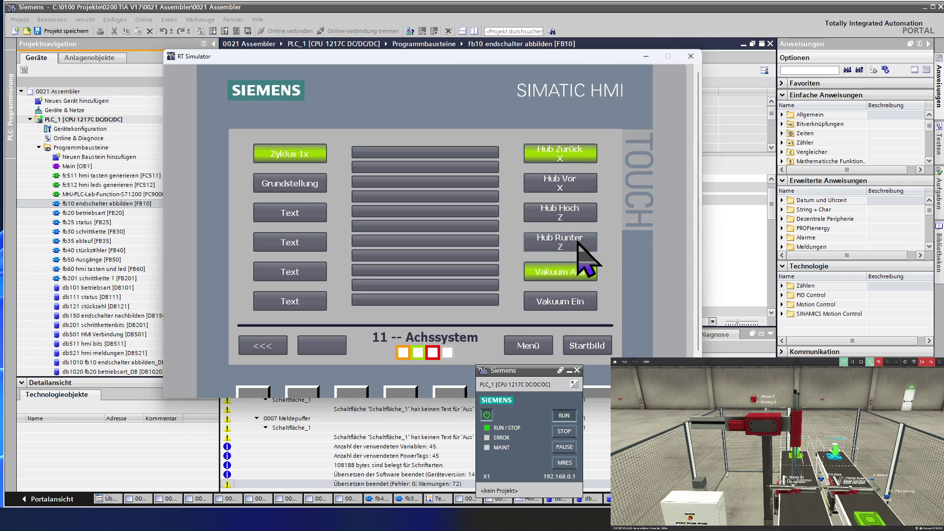
left_click(586, 210)
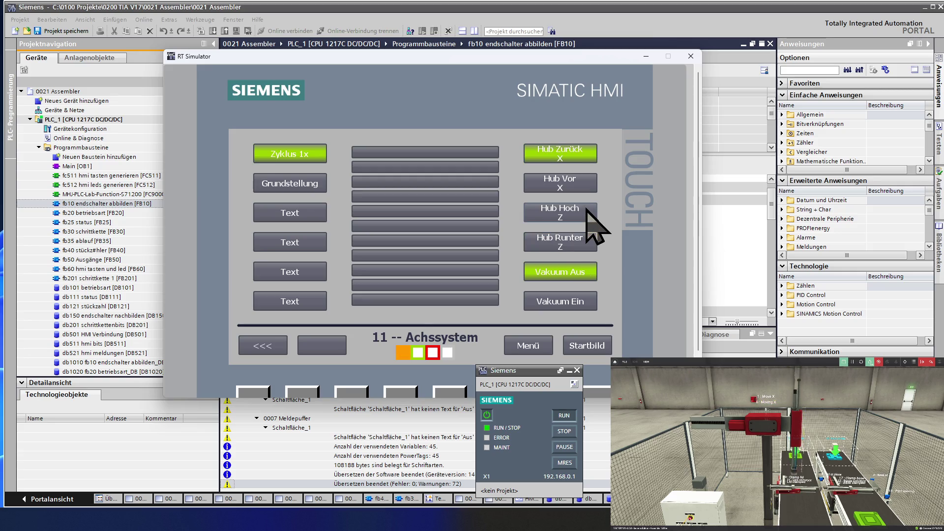
Switch the gripper vacuum on, then off, and go back to the Menü screen.
left_click(582, 303)
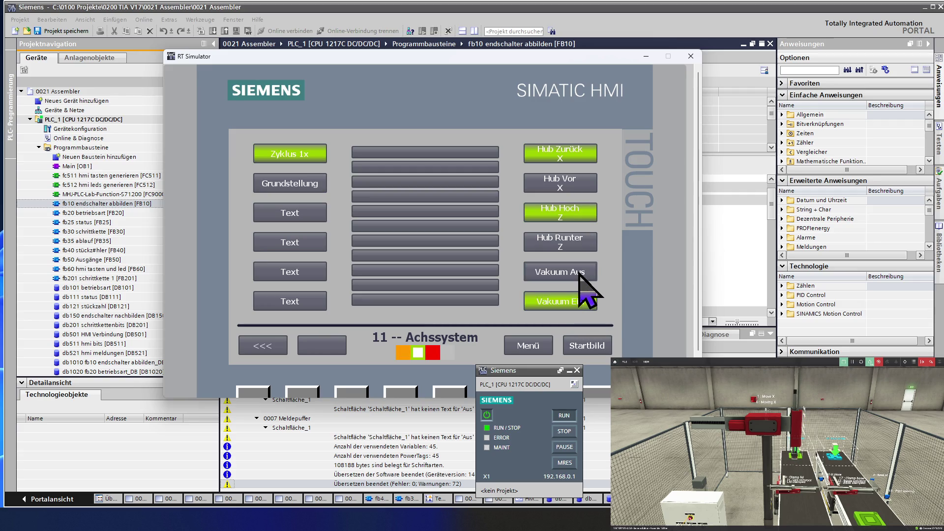
left_click(580, 276)
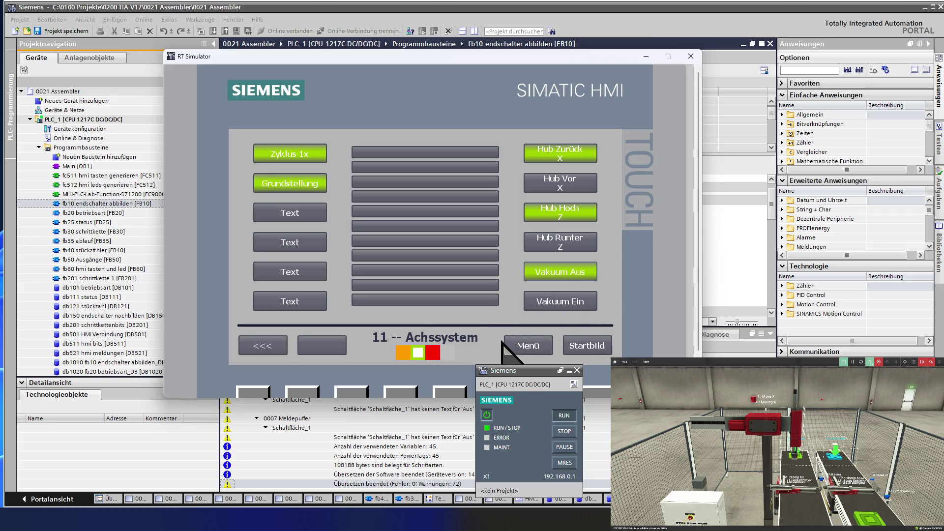
left_click(520, 347)
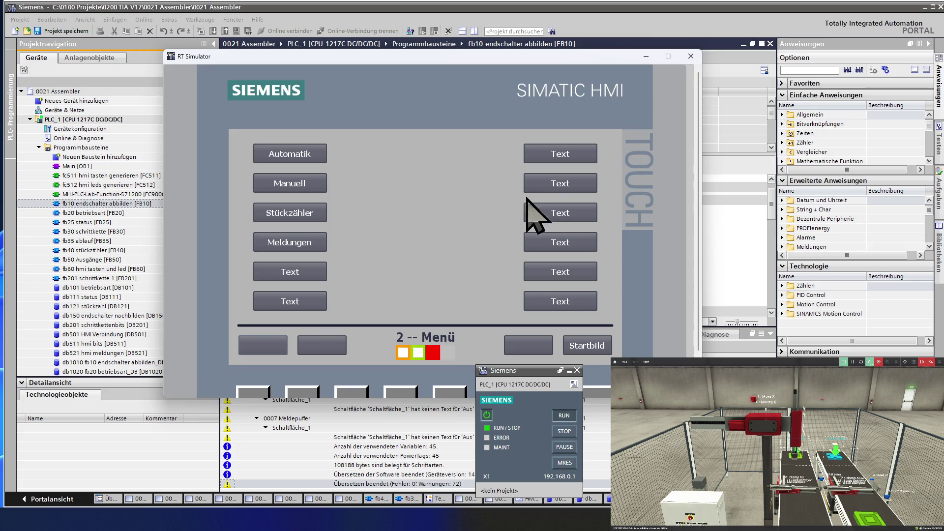
Check the Förderband Base screen, then show the Stückzähler screen with Soll and Ist at 5.
left_click(322, 185)
left_click(530, 189)
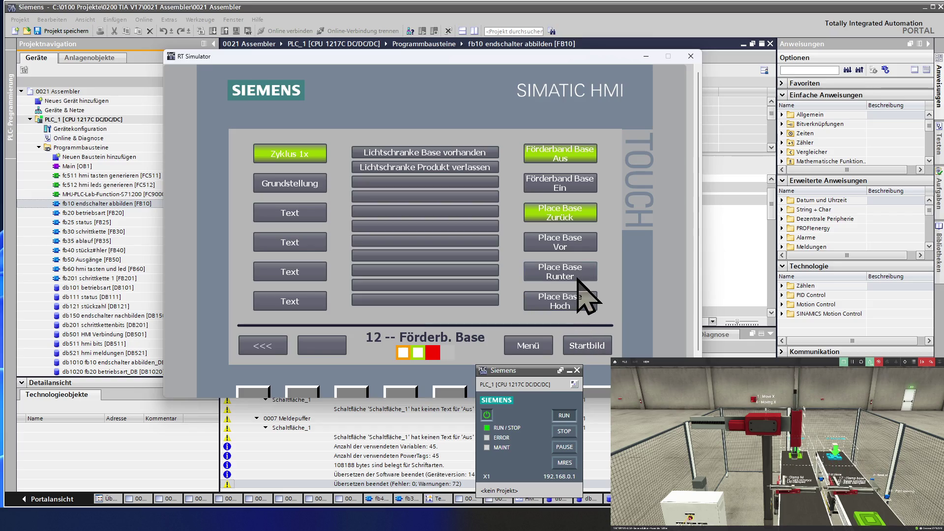
left_click(528, 346)
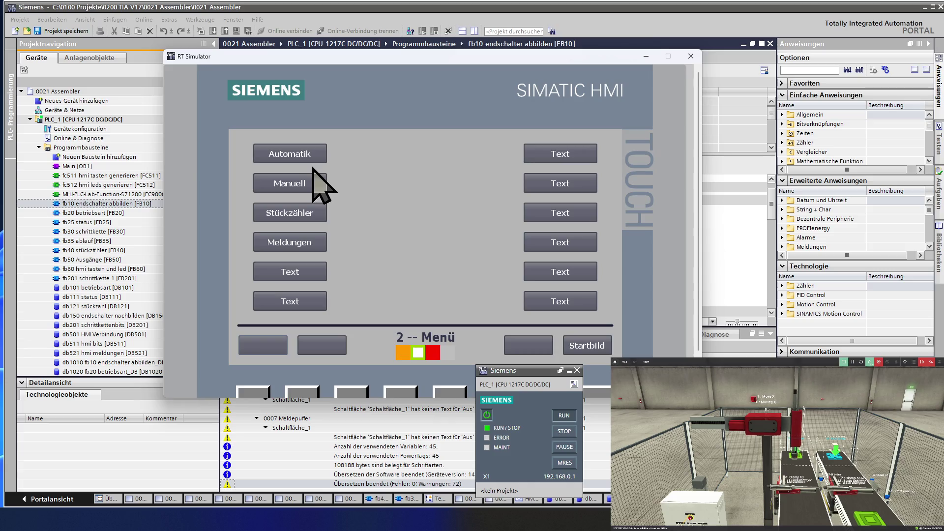
left_click(313, 205)
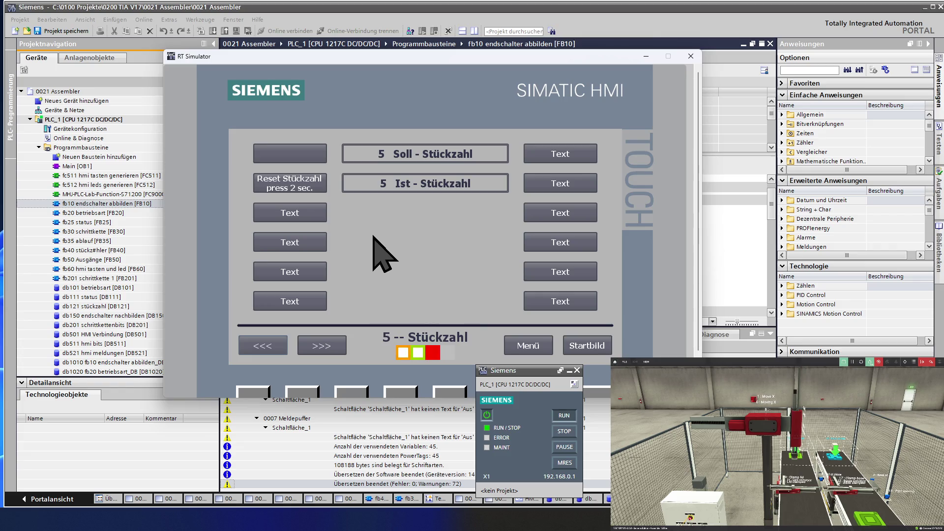
Switch manual mode off on the Manuell screen.
left_click(527, 353)
left_click(303, 156)
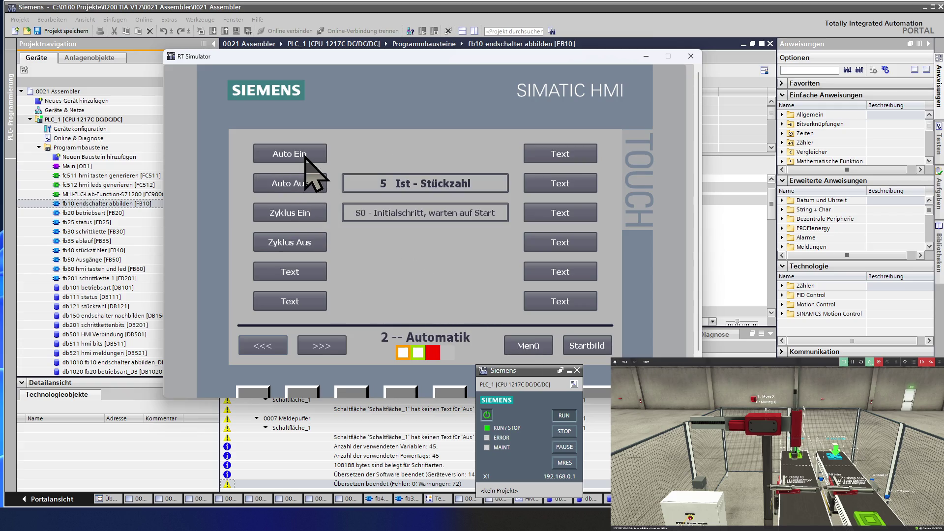
left_click(502, 344)
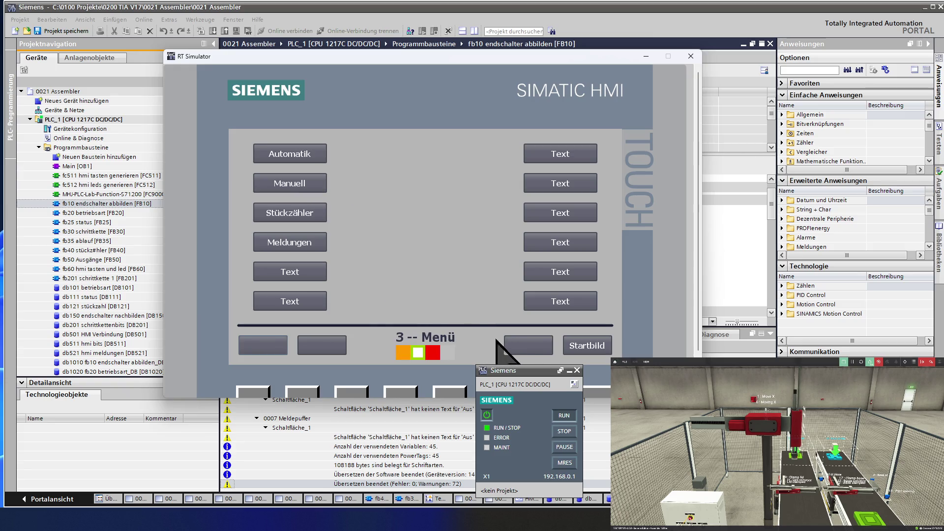
left_click(306, 181)
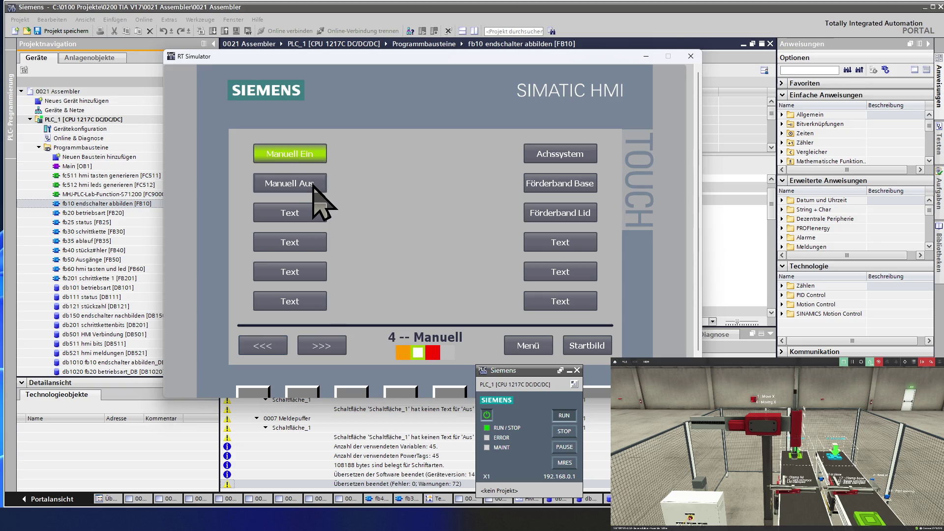
left_click(312, 185)
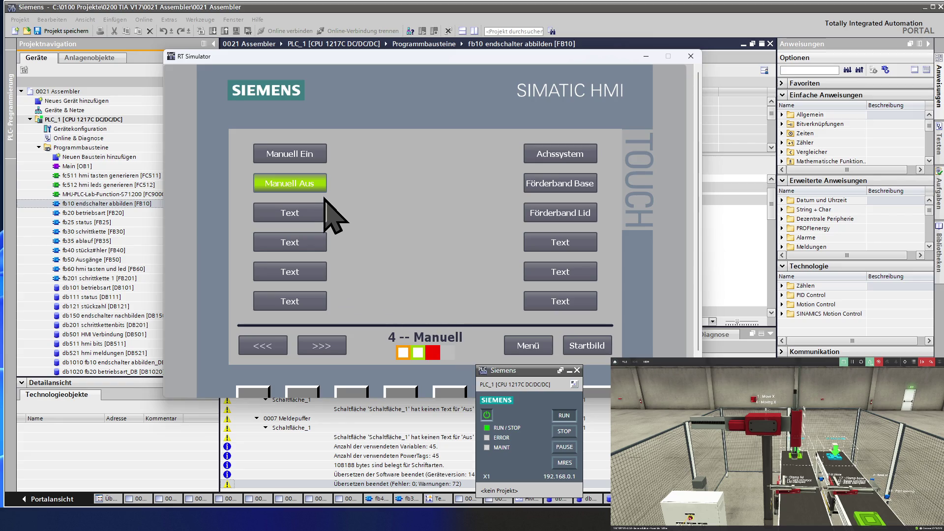
Switch Auto Ein on, confirm Ist-Stückzahl is 0 on Stückzähler, and return to Menü.
left_click(525, 345)
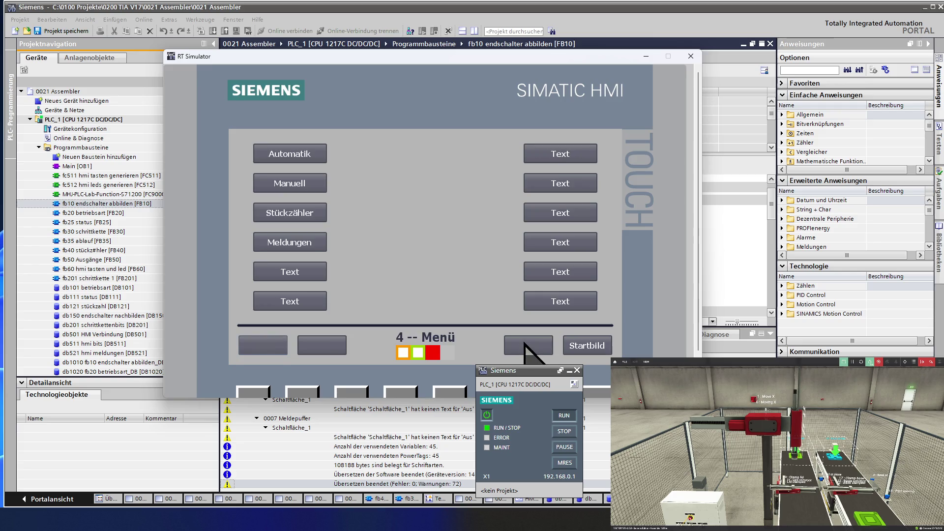
left_click(304, 160)
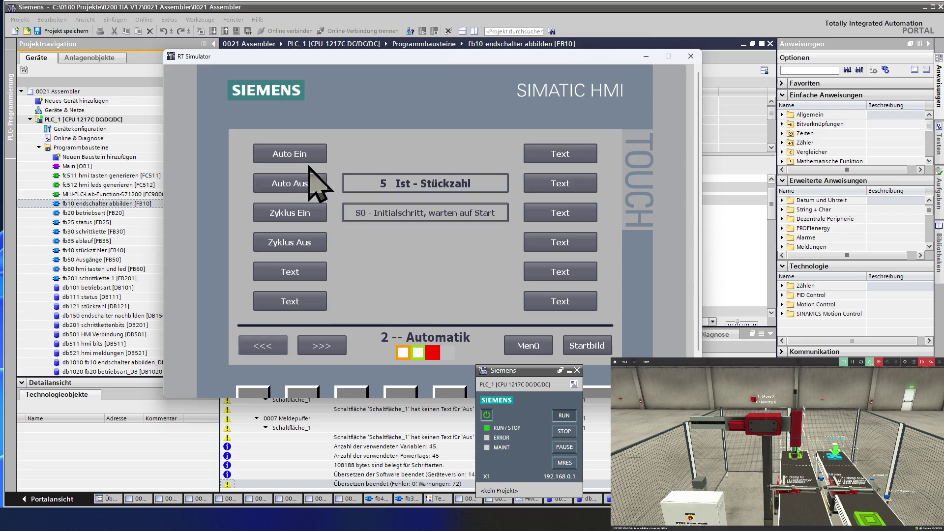
left_click(318, 177)
left_click(314, 156)
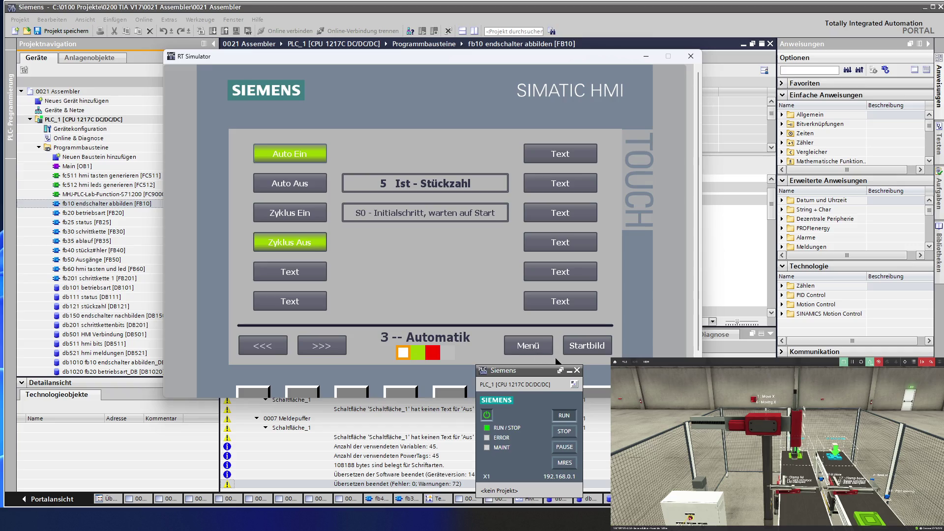
left_click(541, 346)
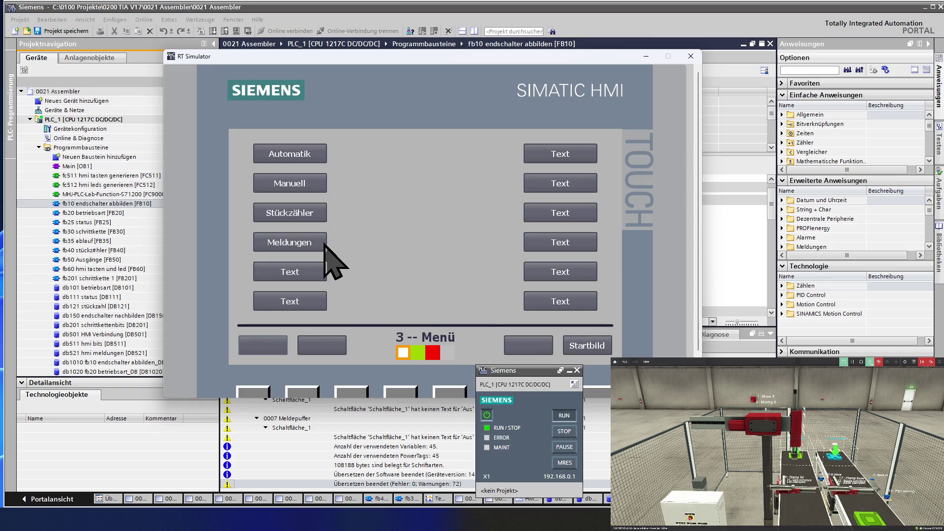
left_click(310, 216)
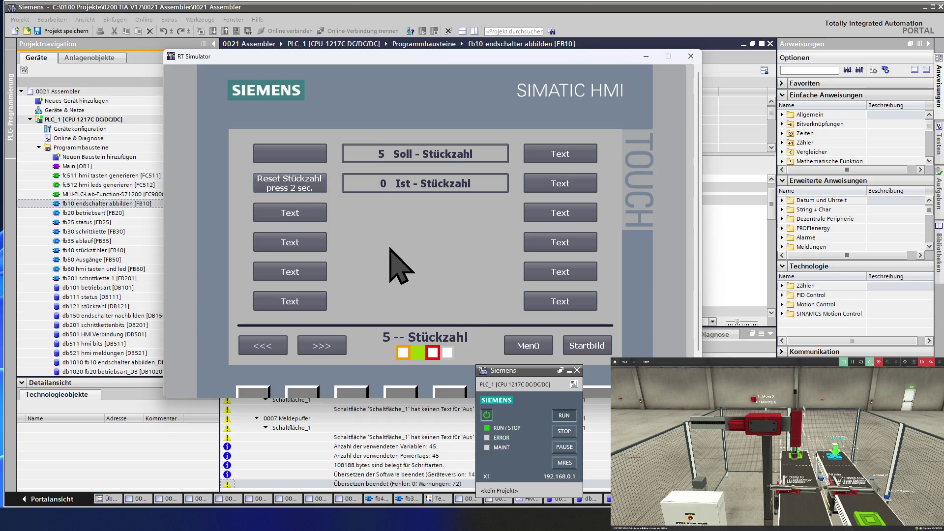
left_click(528, 345)
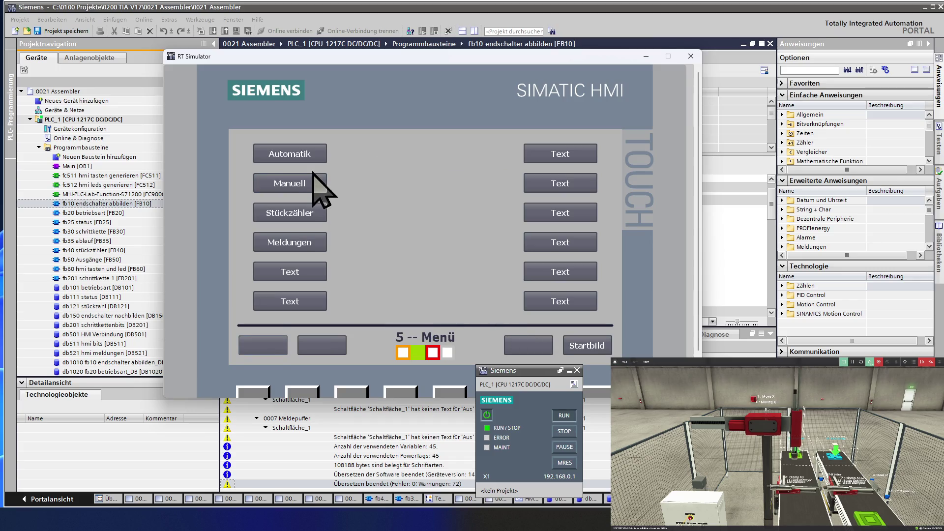
Run an automatic cycle with Zyklus Ein until Ist-Stückzahl reaches 1, then return to Menü.
left_click(307, 155)
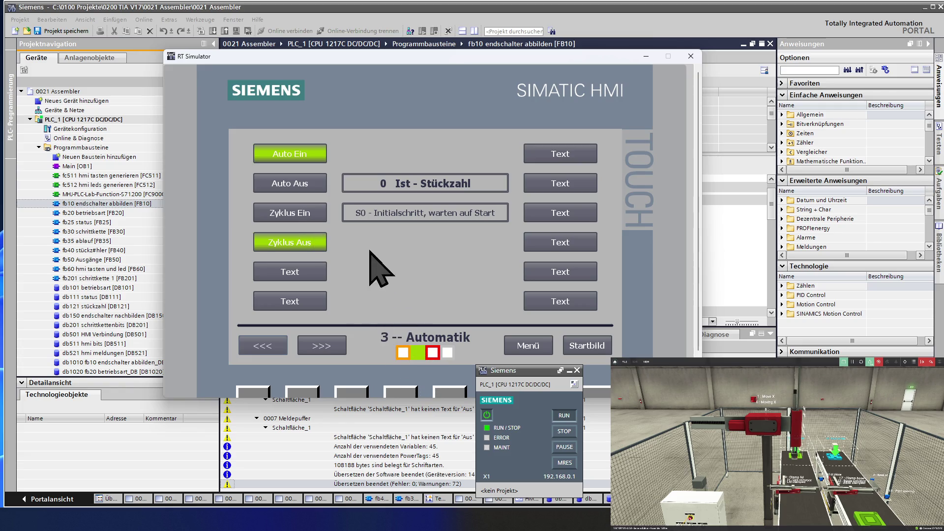
left_click(302, 210)
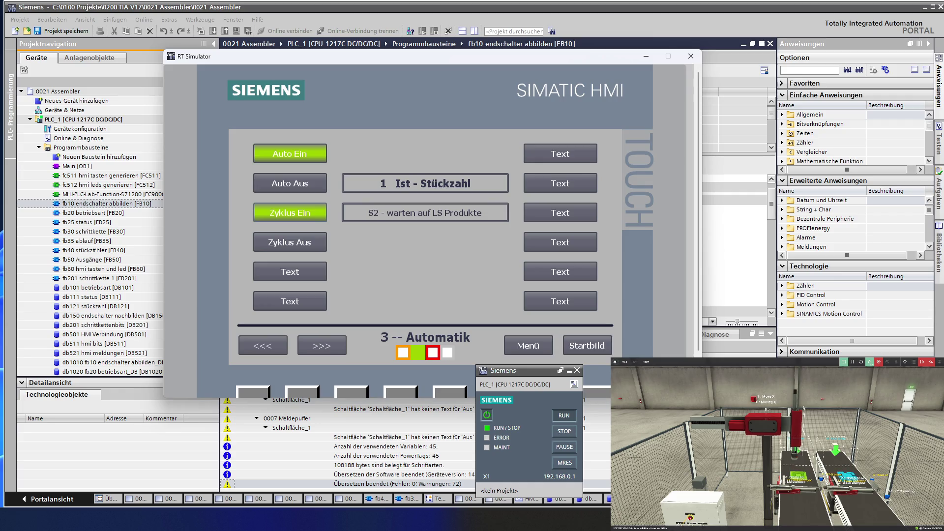
left_click(529, 352)
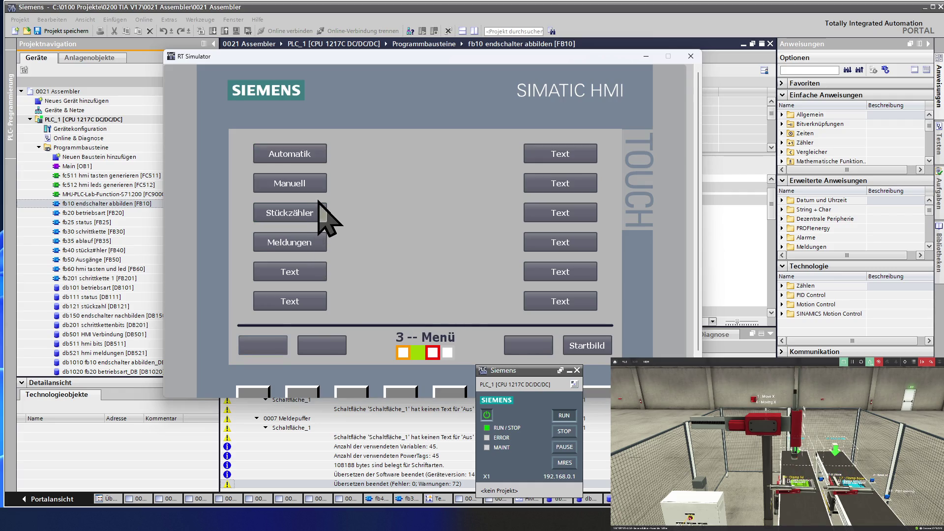
Check the Achssystem screen under Manuell, raise the Z-axis lift, then view Förderband Base.
left_click(309, 186)
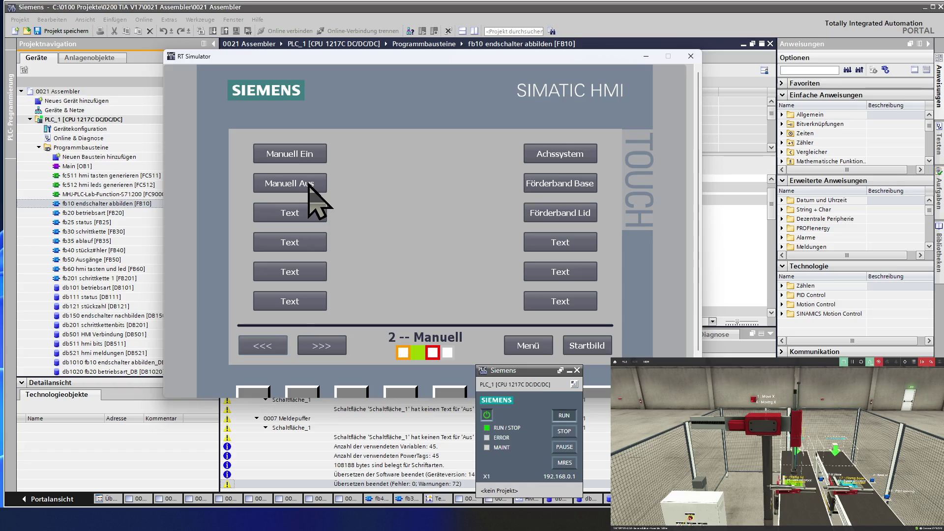
left_click(308, 186)
left_click(553, 159)
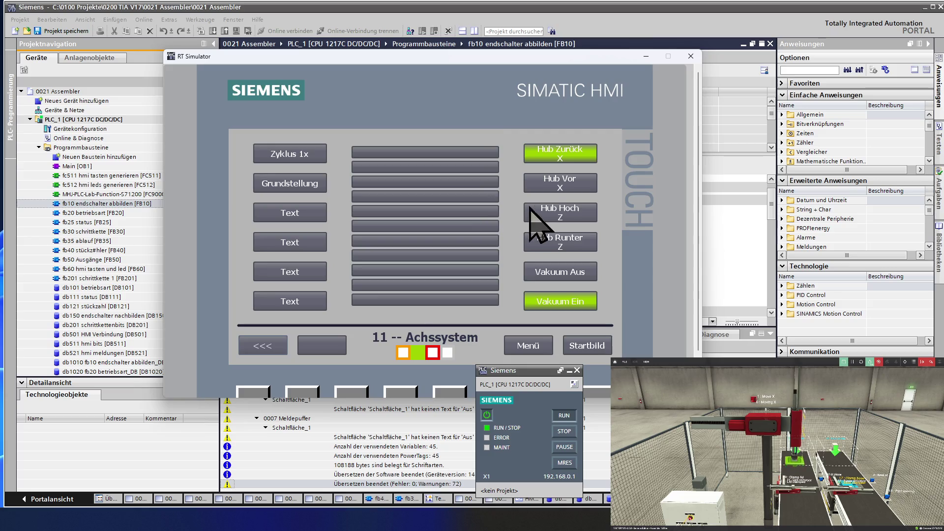
left_click(563, 216)
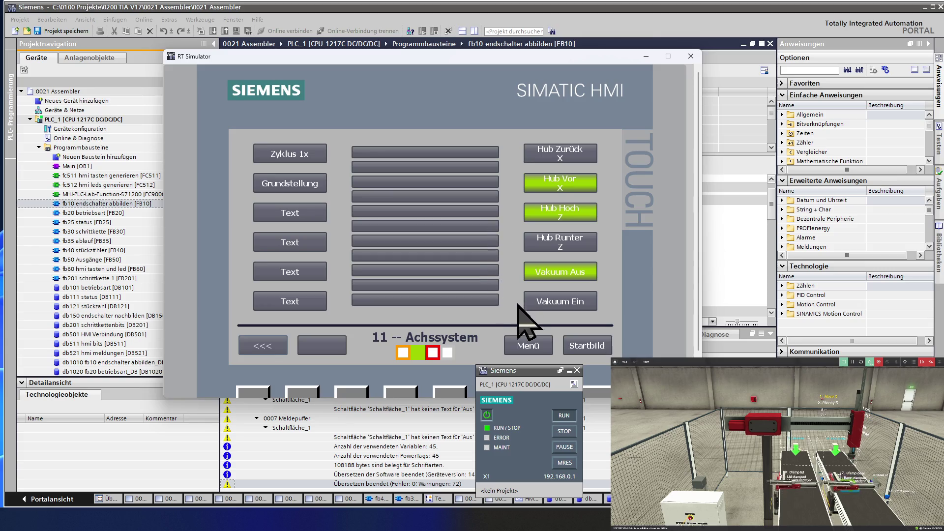
left_click(268, 344)
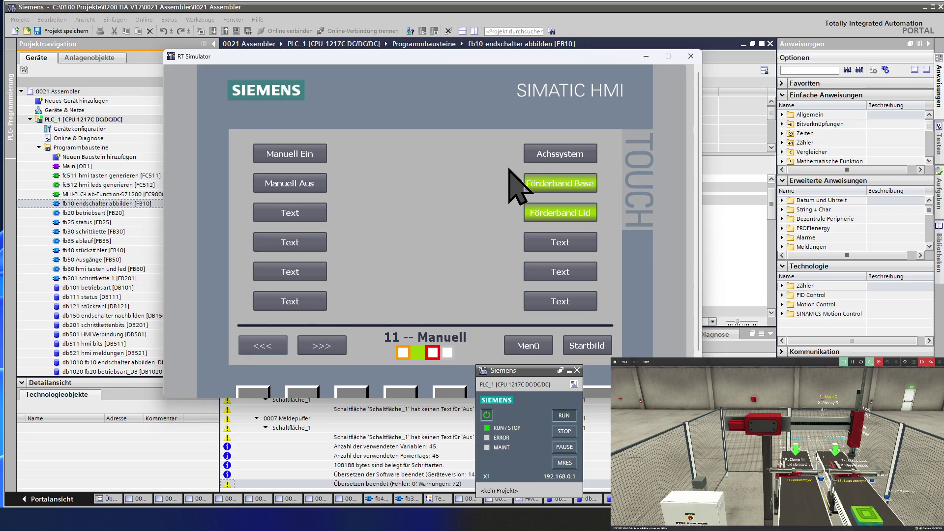
left_click(558, 187)
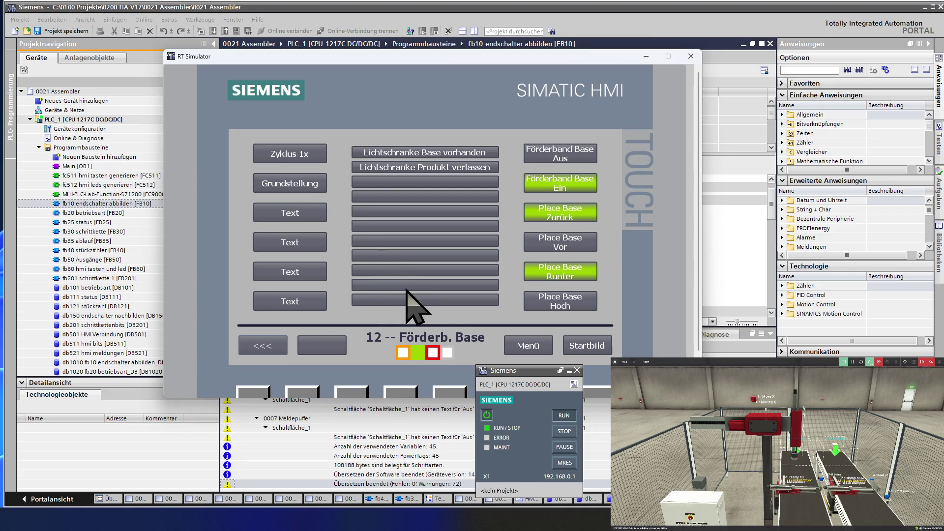
Go via Menü to the Automatik screen, where the actual piece count reads 3.
left_click(530, 344)
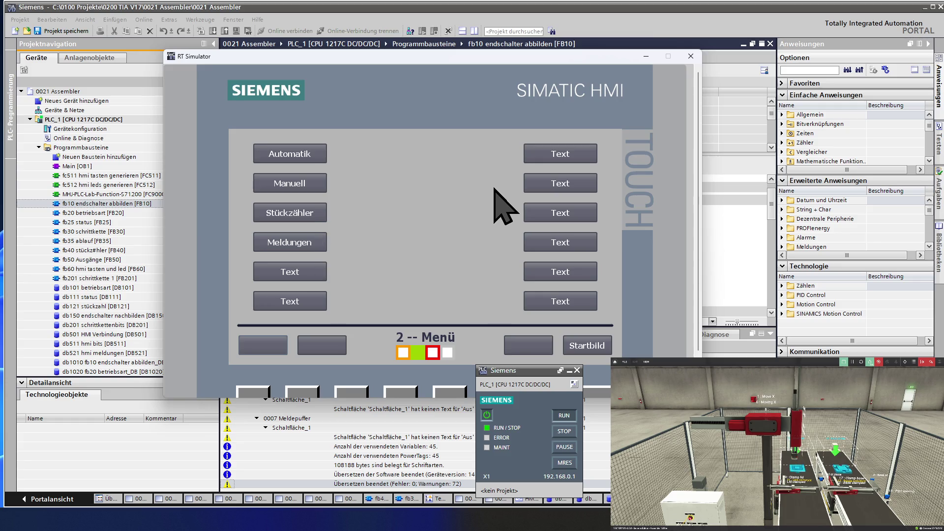
left_click(317, 159)
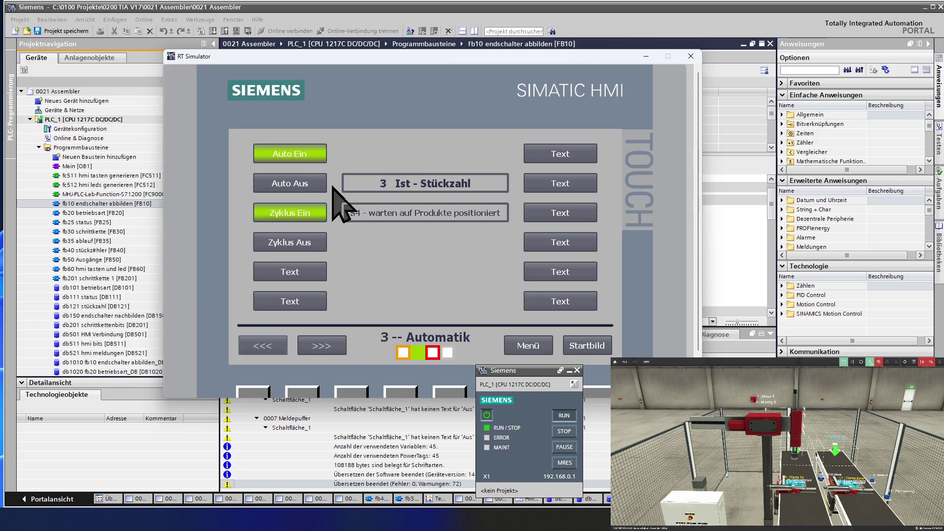
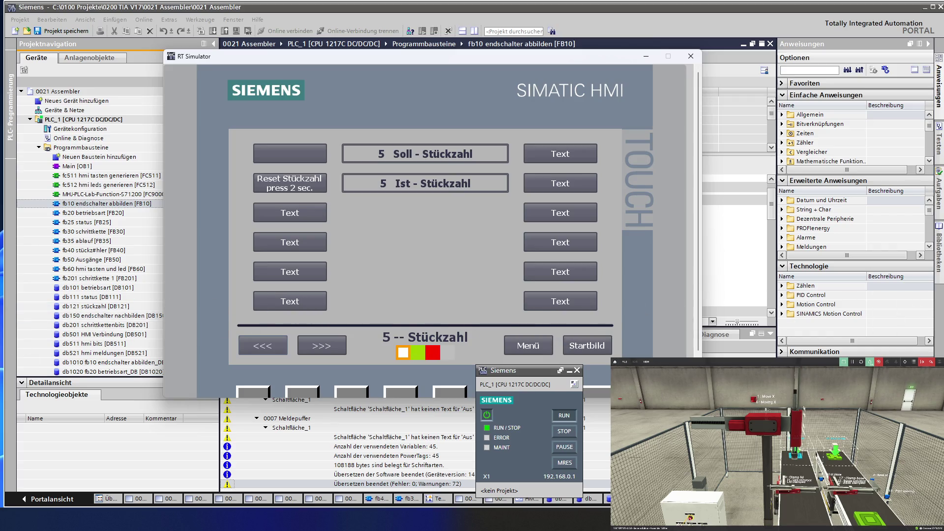
Bring the Factory IO Assembler window forward, enlarge it across the screen, and open the Drivers I/O configuration page.
left_click(802, 373)
mouse_move(943, 35)
left_mouse_down()
mouse_move(758, 59)
mouse_move(427, 43)
left_mouse_up()
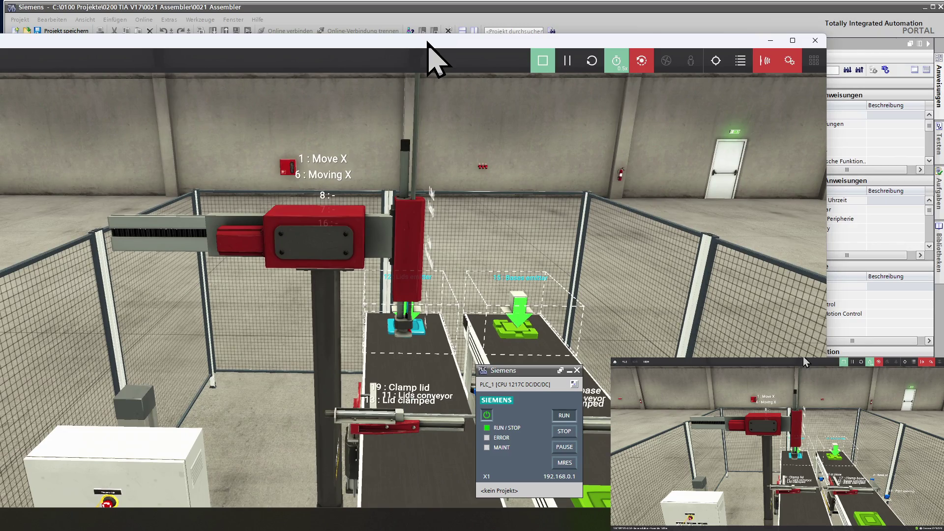
mouse_move(388, 39)
left_mouse_down()
mouse_move(472, 46)
mouse_move(531, 24)
left_mouse_up()
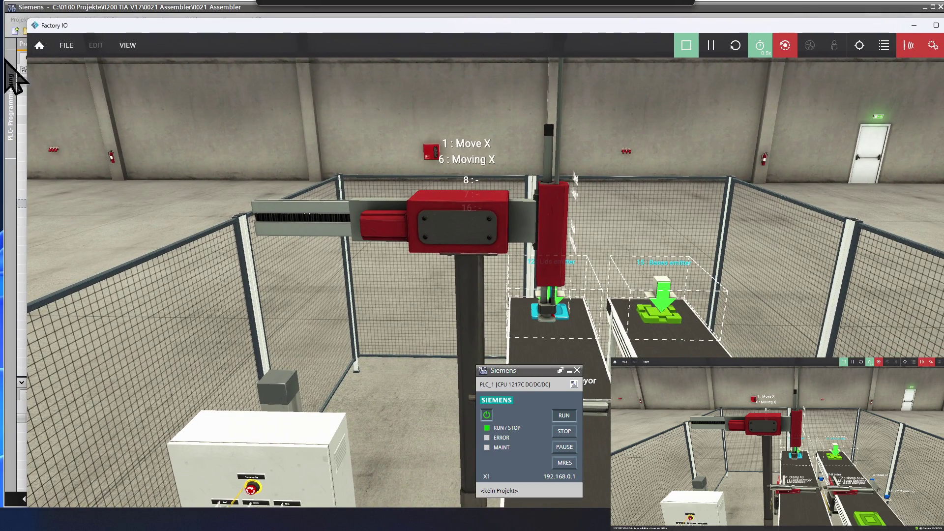
left_click(66, 44)
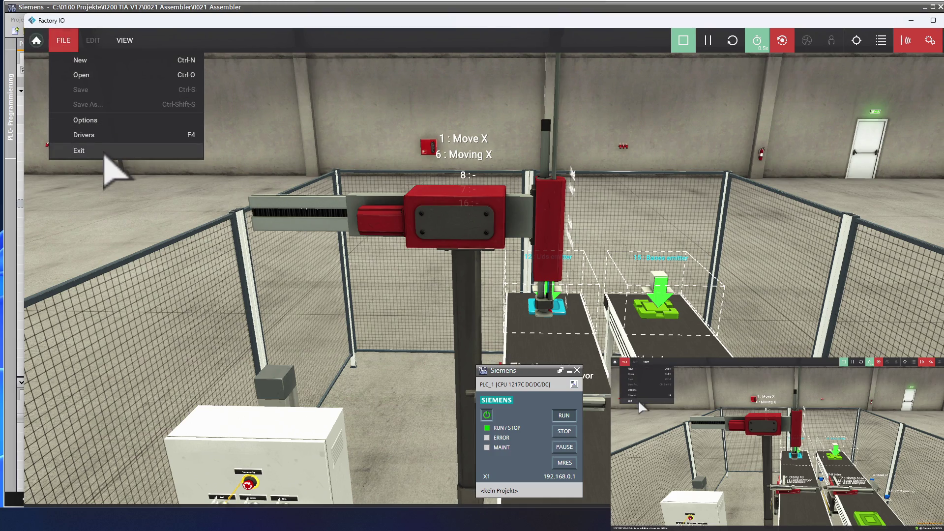
left_click(112, 134)
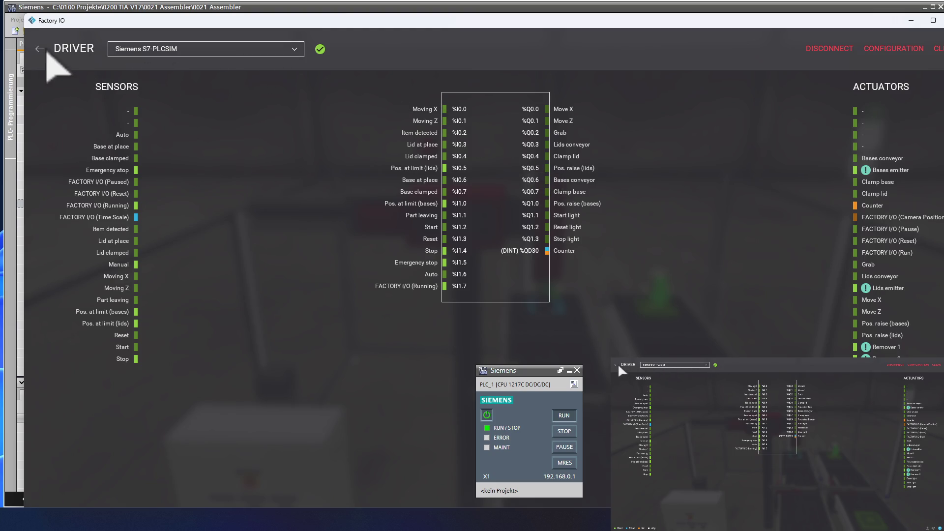
left_click(45, 50)
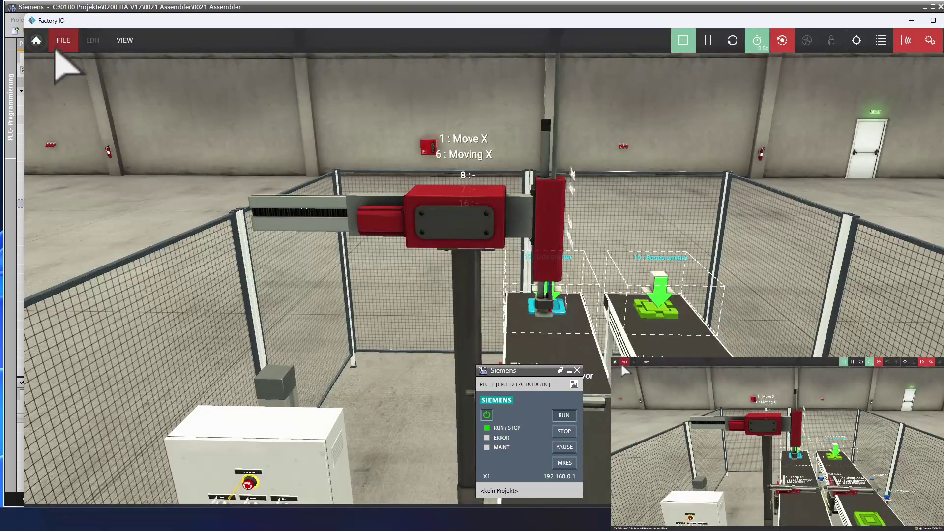
left_click(62, 42)
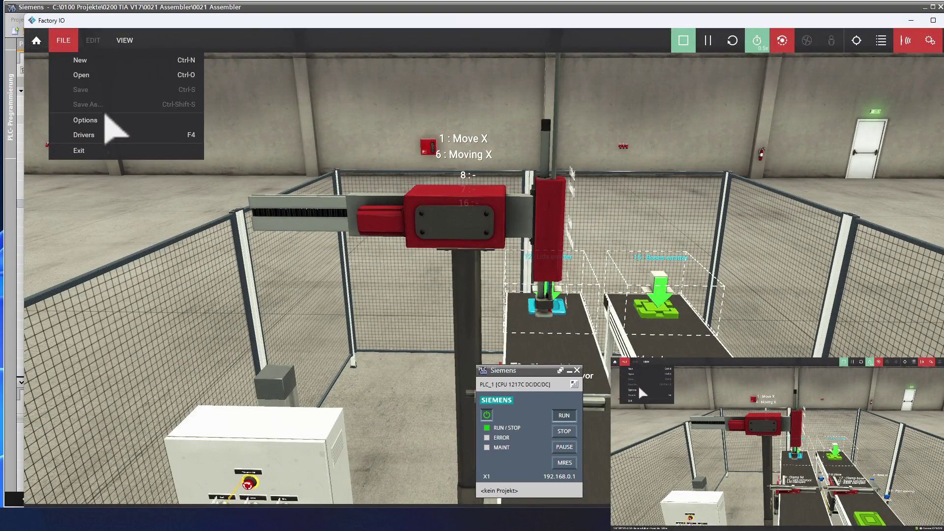
left_click(114, 76)
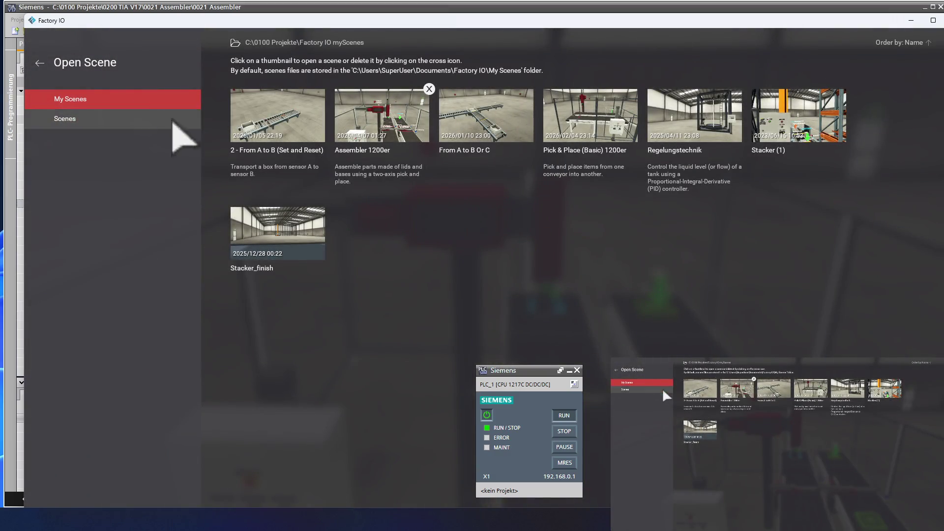
left_click(94, 118)
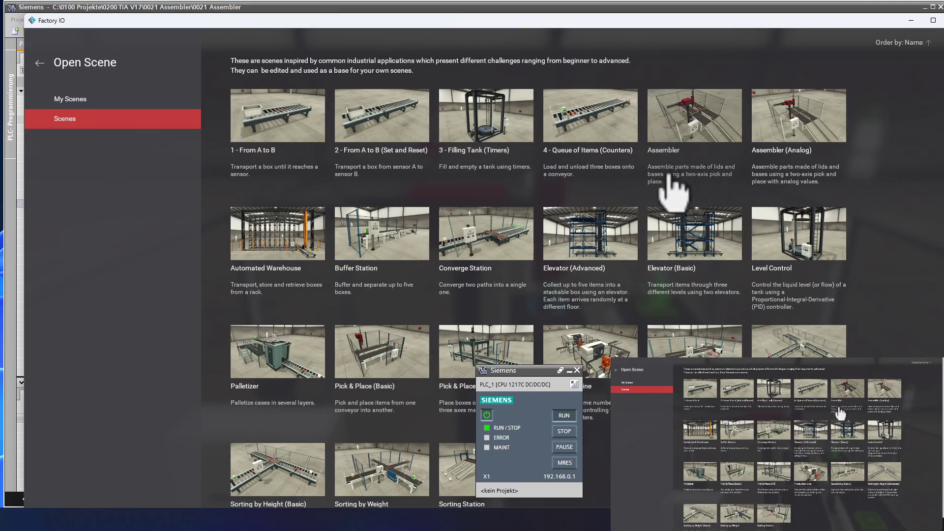
scroll(429, 275, "down", 1)
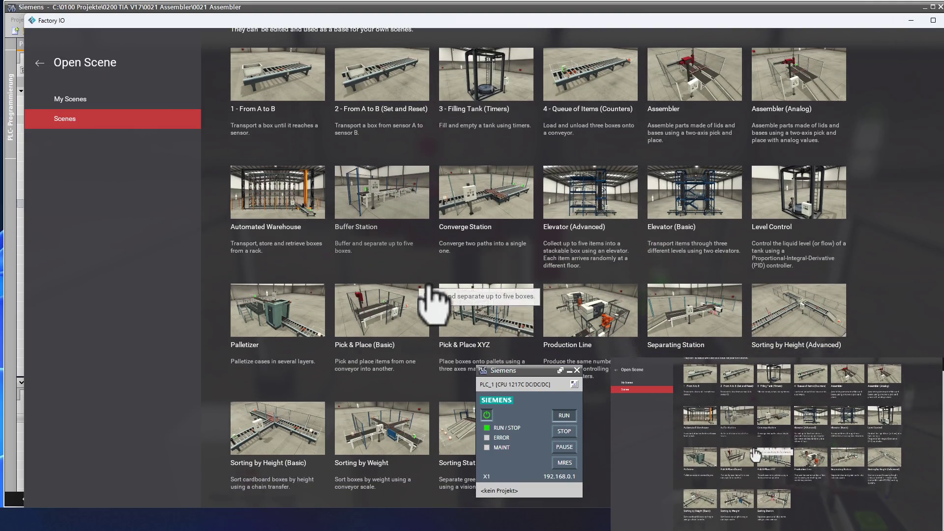
scroll(429, 287, "up", 1)
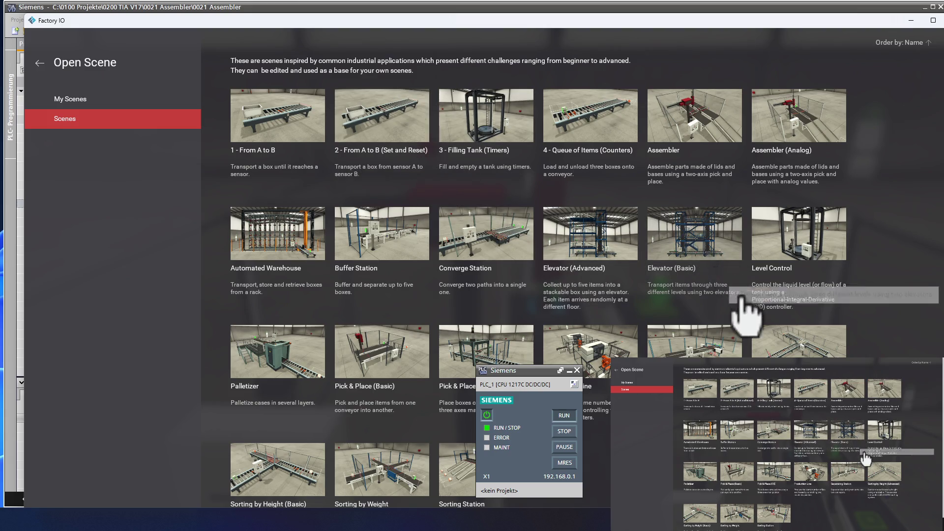
scroll(671, 286, "down", 1)
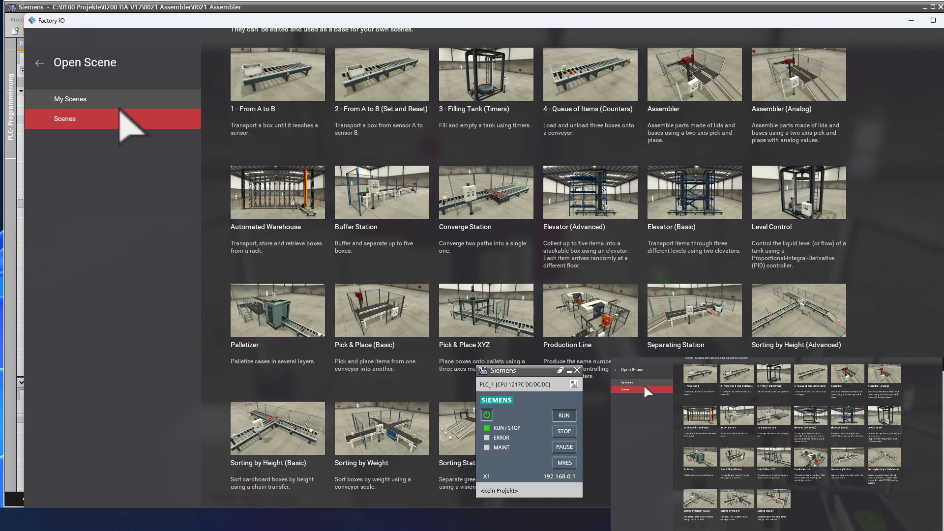
left_click(106, 99)
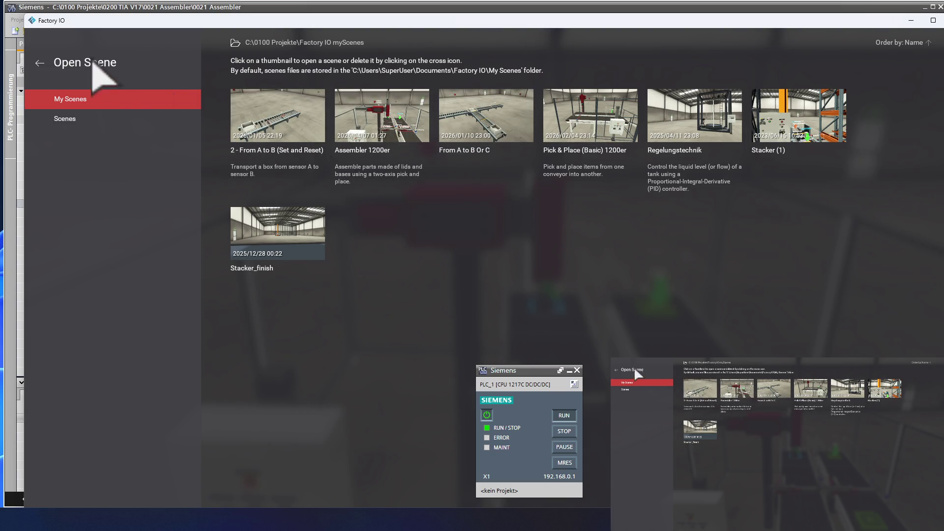
left_click(40, 63)
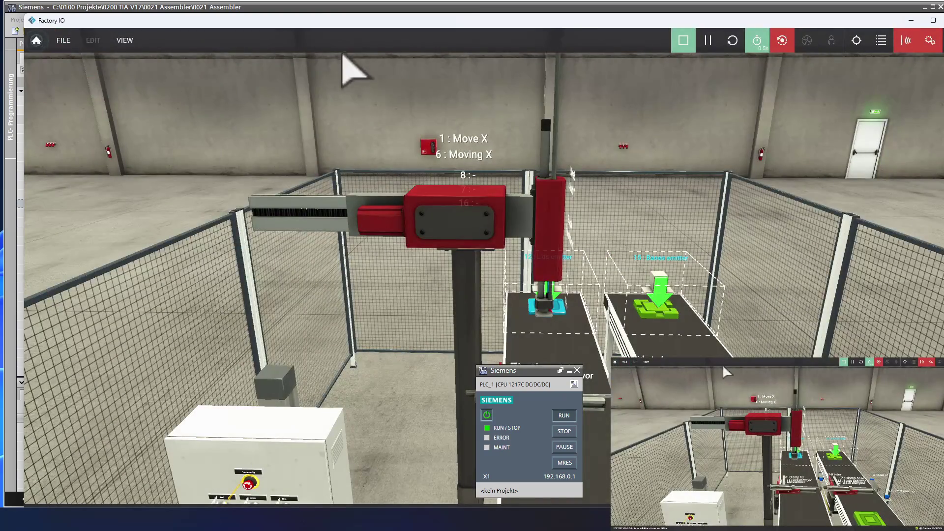
Stop the Assembler simulation to enter edit mode, then browse the parts catalog and zoom the 3-D view.
left_click(684, 39)
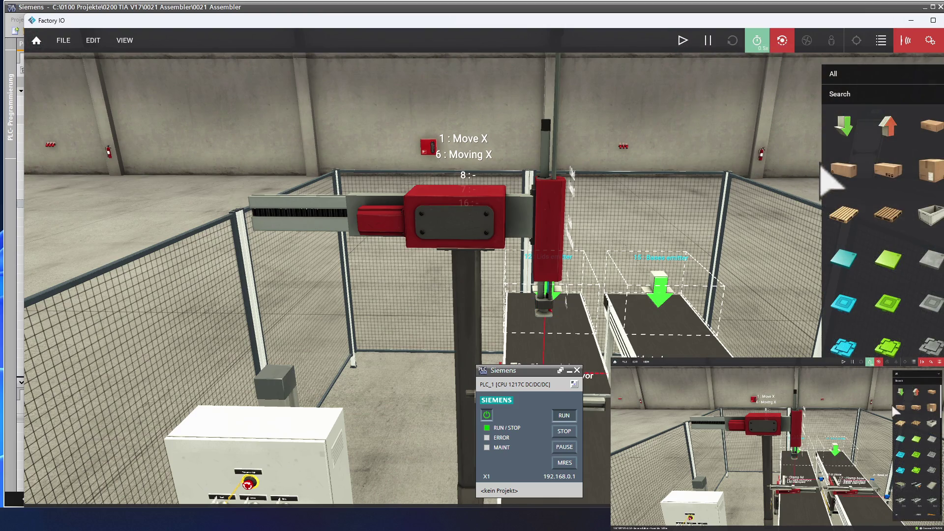
scroll(875, 339, "down", 1)
scroll(888, 339, "down", 5)
scroll(882, 221, "down", 5)
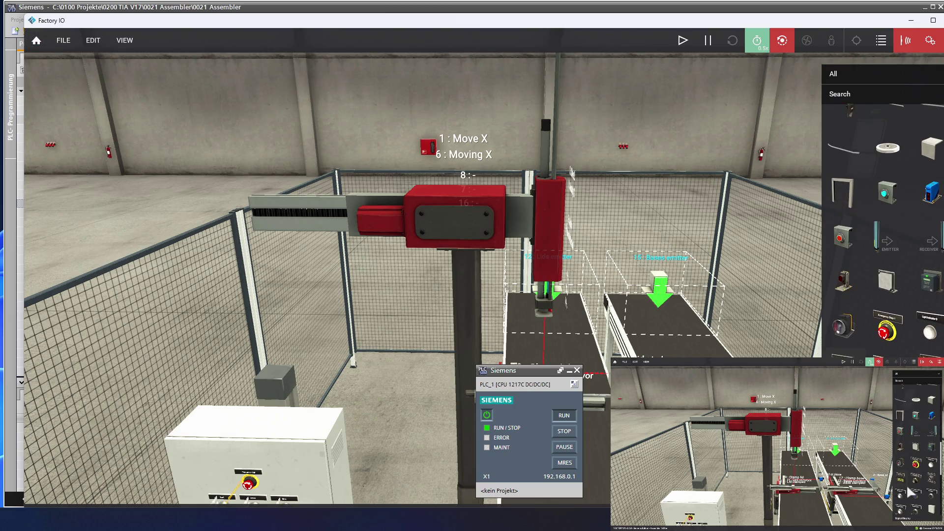
scroll(571, 288, "down", 5)
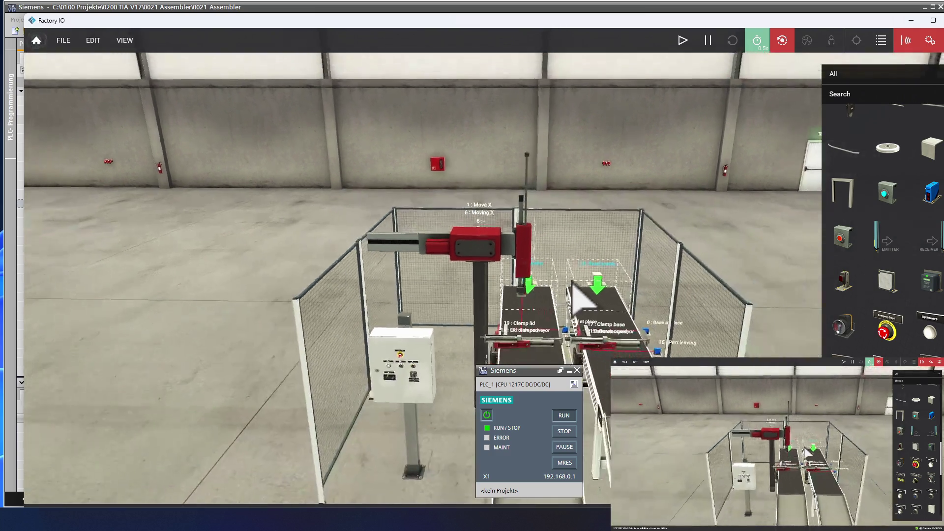
scroll(572, 285, "down", 10)
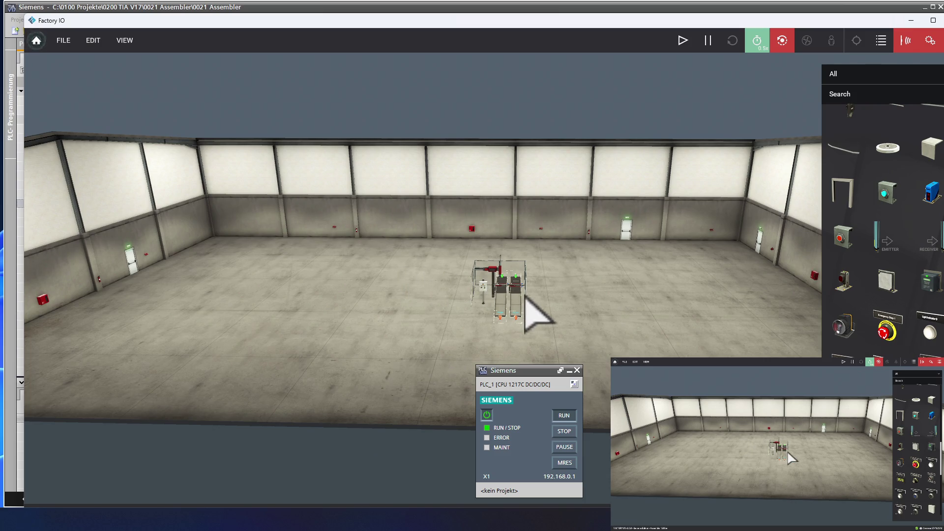
scroll(489, 322, "up", 5)
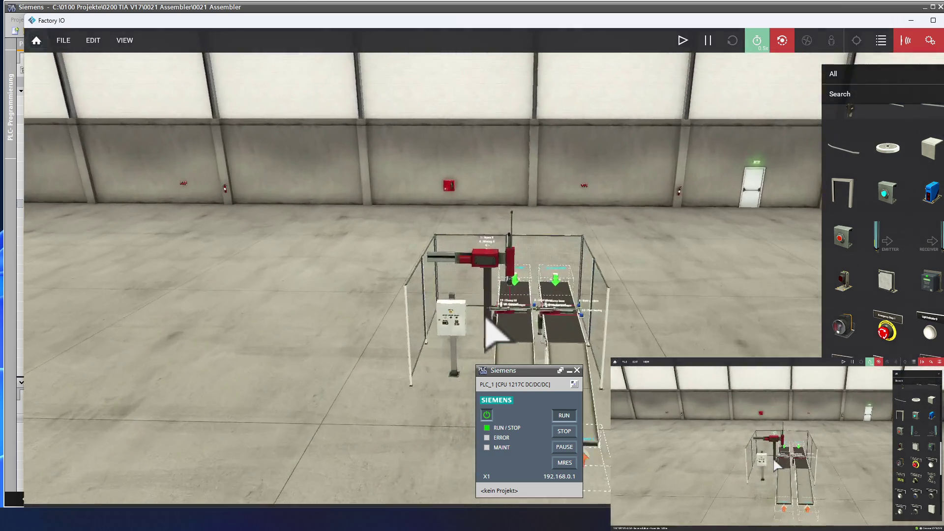
scroll(486, 318, "up", 3)
scroll(468, 421, "down", 2)
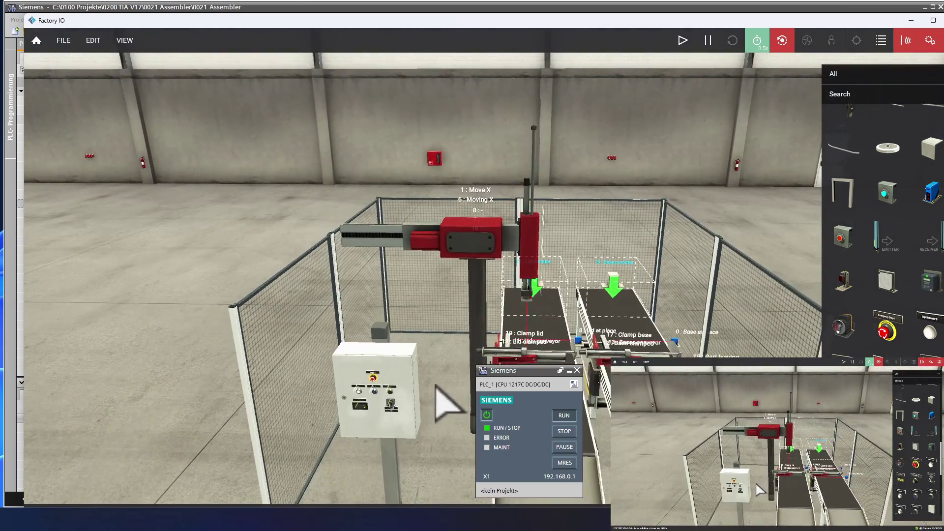